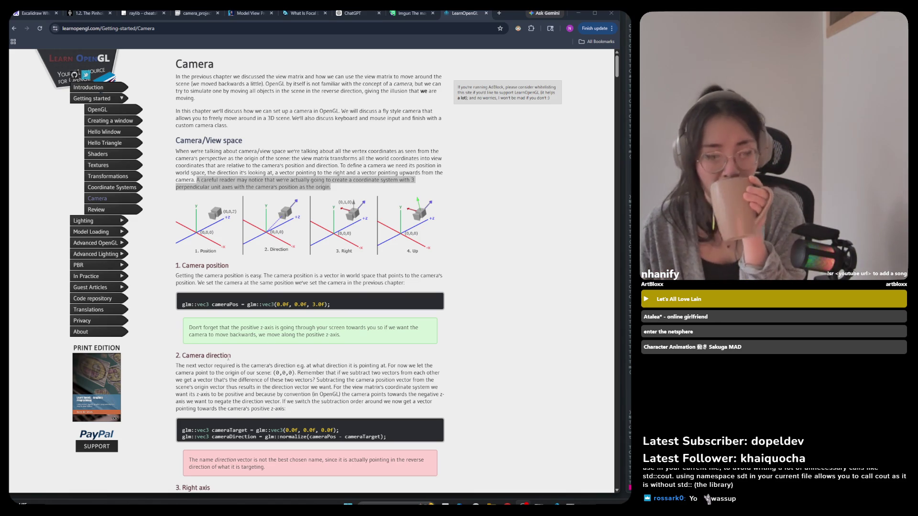
Step: Scroll down the Camera chapter and briefly highlight the starting cameraPos coordinates
scroll(293, 346, "down", 2)
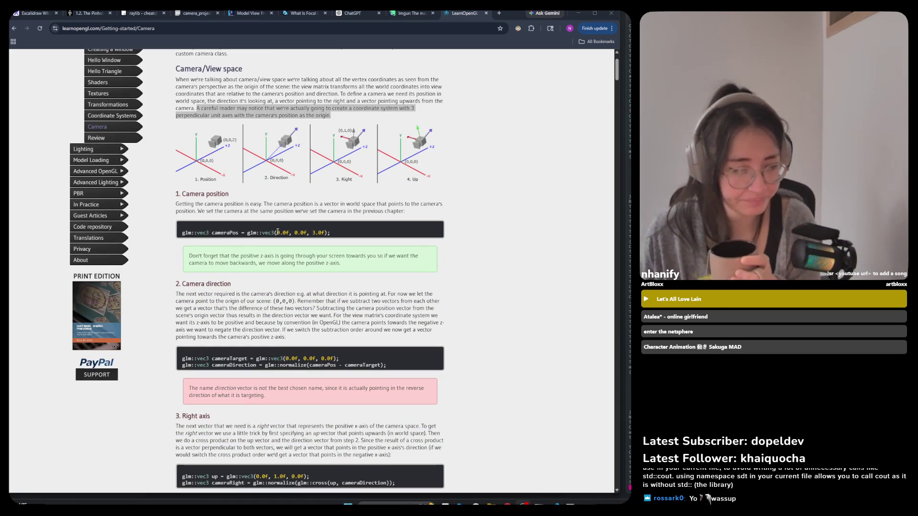
left_click_drag(277, 233, 326, 231)
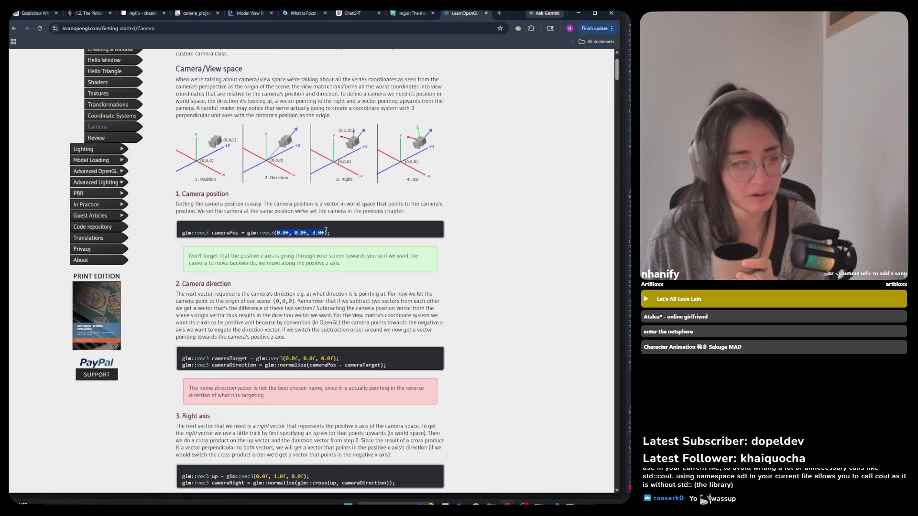
left_click(362, 277)
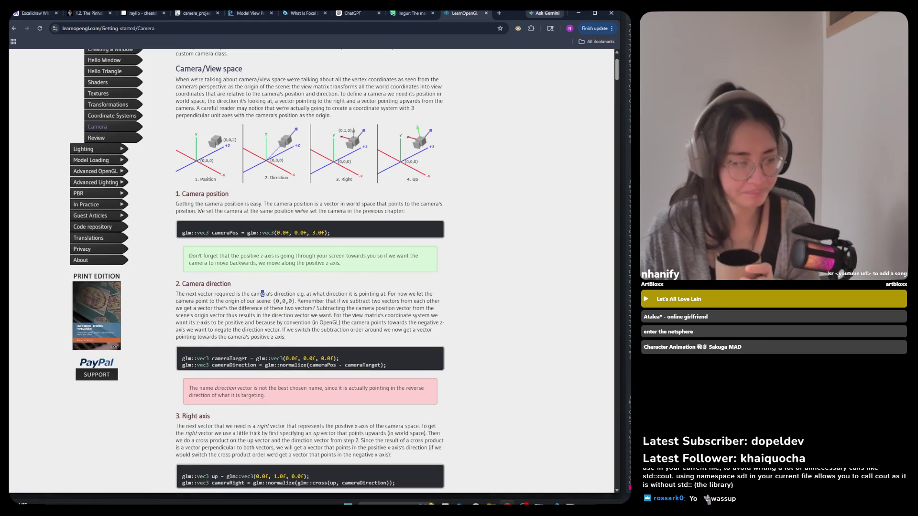
Step: Highlight the Camera direction paragraph's explanation of the direction vector
left_click_drag(181, 283, 197, 301)
left_click(197, 301)
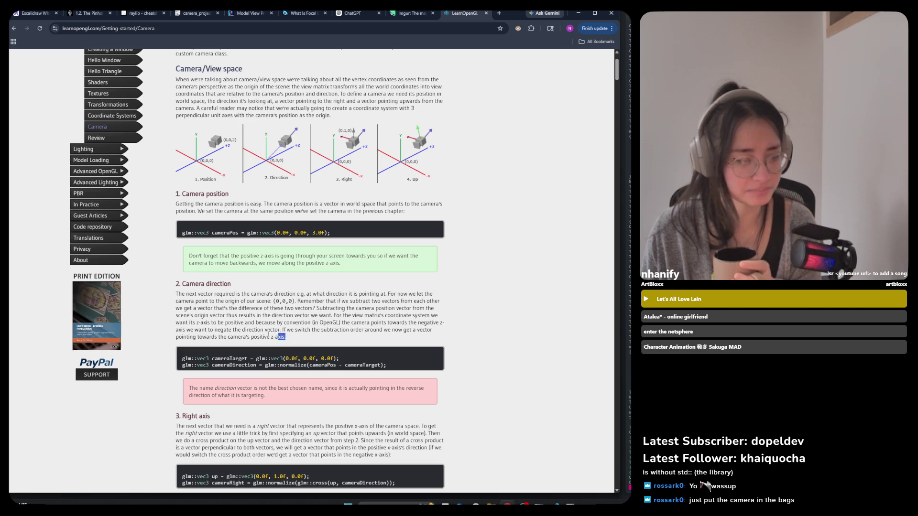
mouse_move(285, 337)
left_mouse_down()
mouse_move(177, 67)
mouse_move(190, 309)
left_mouse_up()
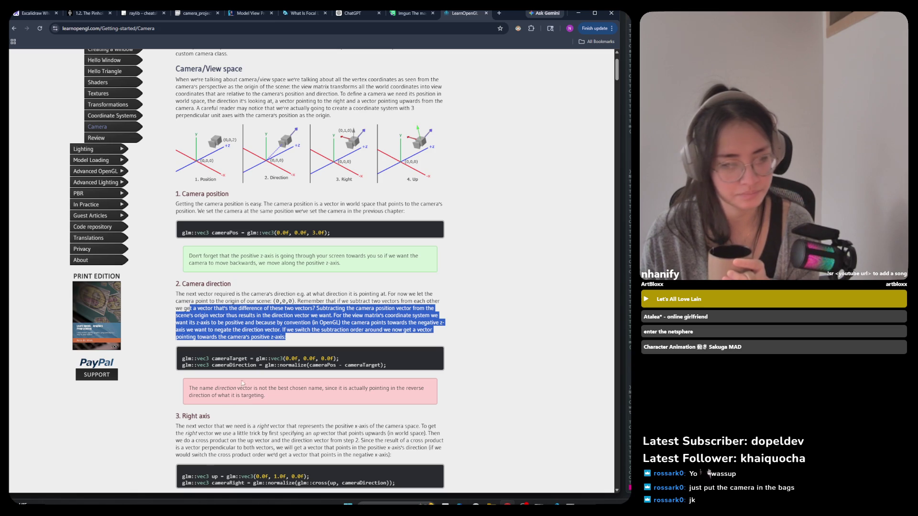
mouse_move(289, 341)
left_mouse_down()
mouse_move(191, 67)
mouse_move(188, 308)
left_mouse_up()
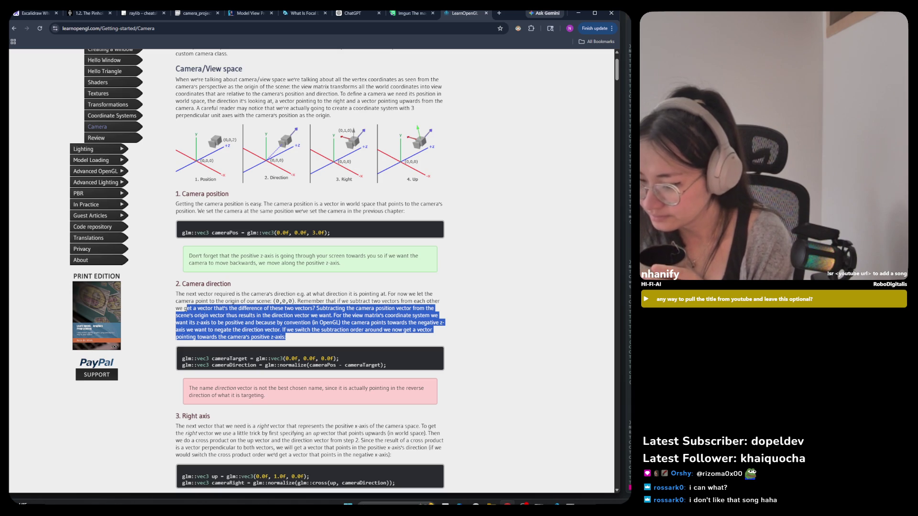
key("alt+Tab")
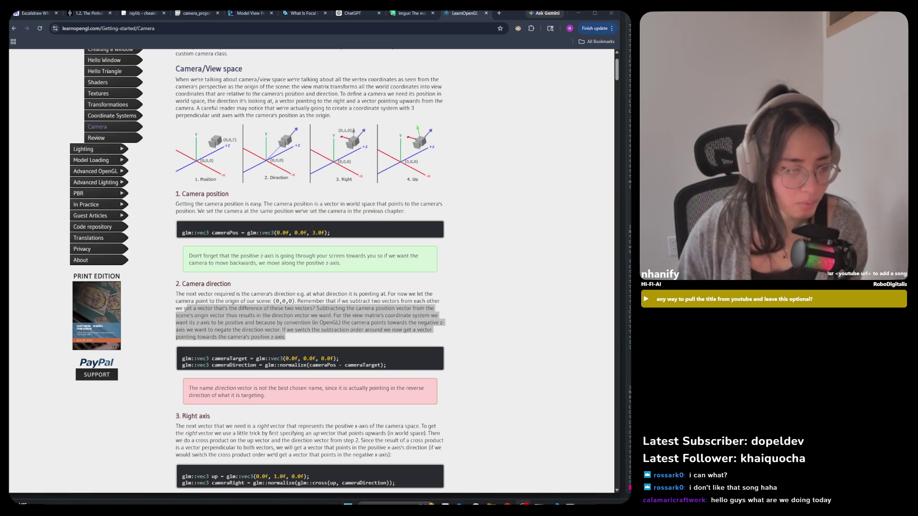
Step: Replace the old selection with a highlight on '(0,0,0)' in the Camera direction paragraph
left_click(262, 302)
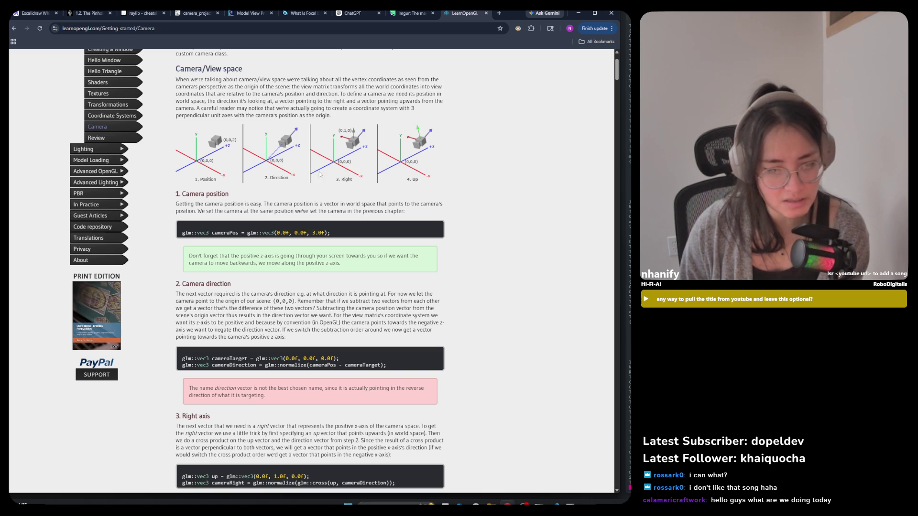
left_click_drag(271, 301, 279, 301)
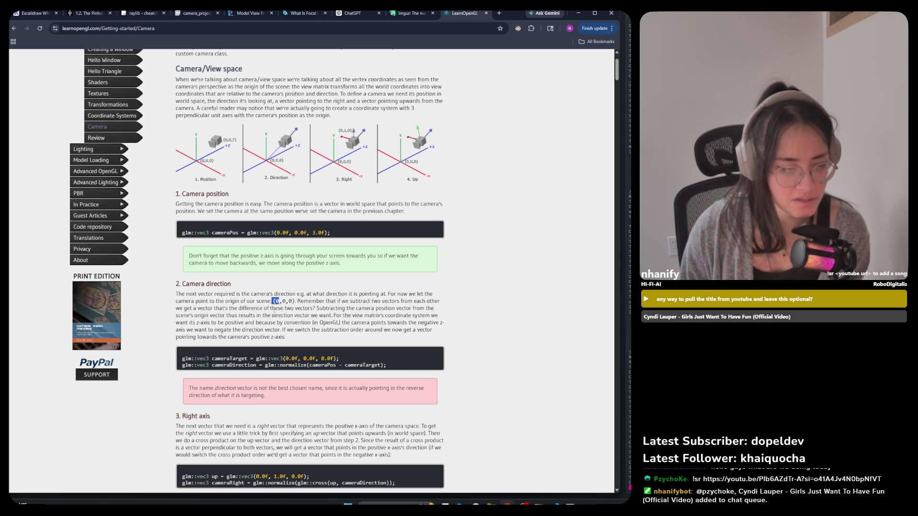
Step: Move the highlight from the origin to the phrase 'origin vector'
left_click(317, 308)
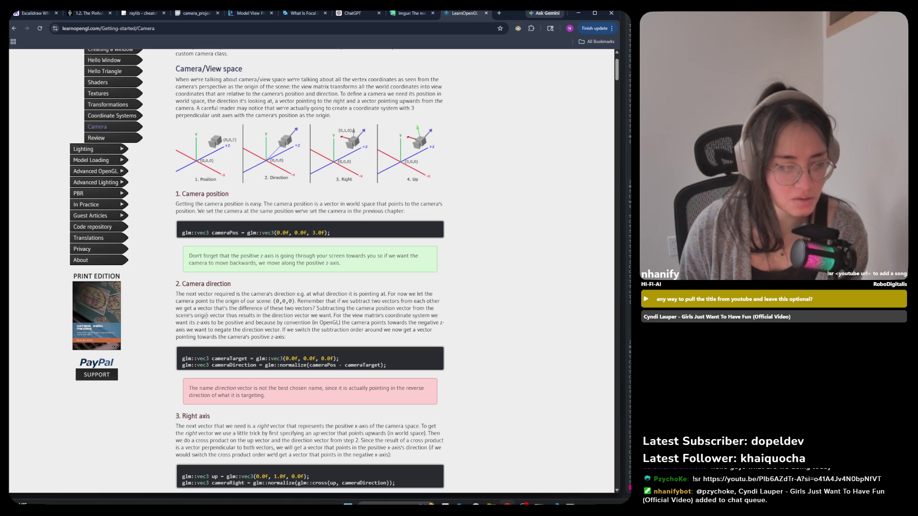
left_click_drag(193, 315, 236, 316)
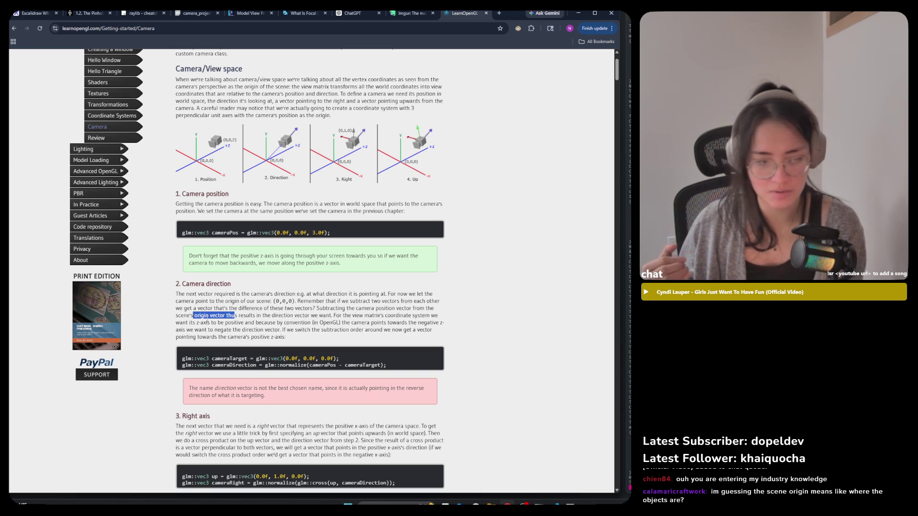
Step: Highlight 'Subtracting the camera position vector from the scene's origin vector'
left_click(291, 320)
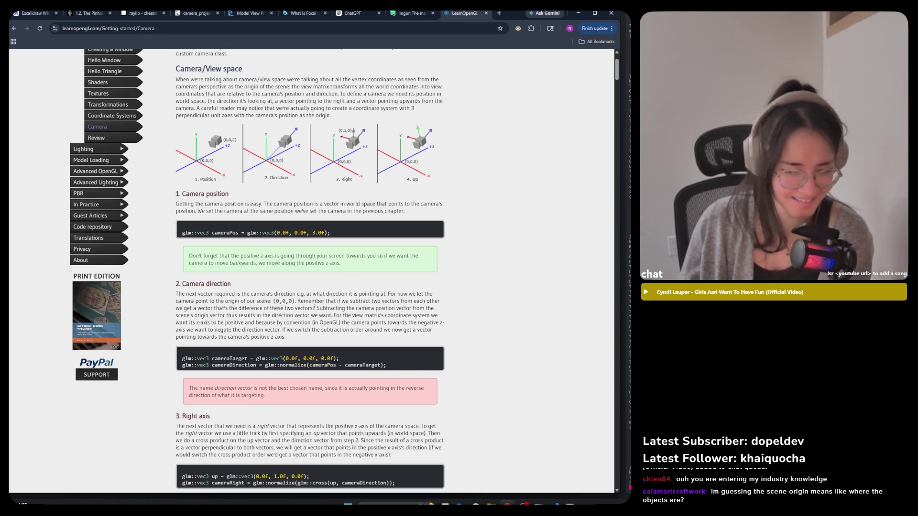
mouse_move(317, 308)
left_mouse_down()
mouse_move(403, 316)
mouse_move(420, 309)
mouse_move(268, 337)
mouse_move(211, 316)
mouse_move(229, 318)
left_mouse_up()
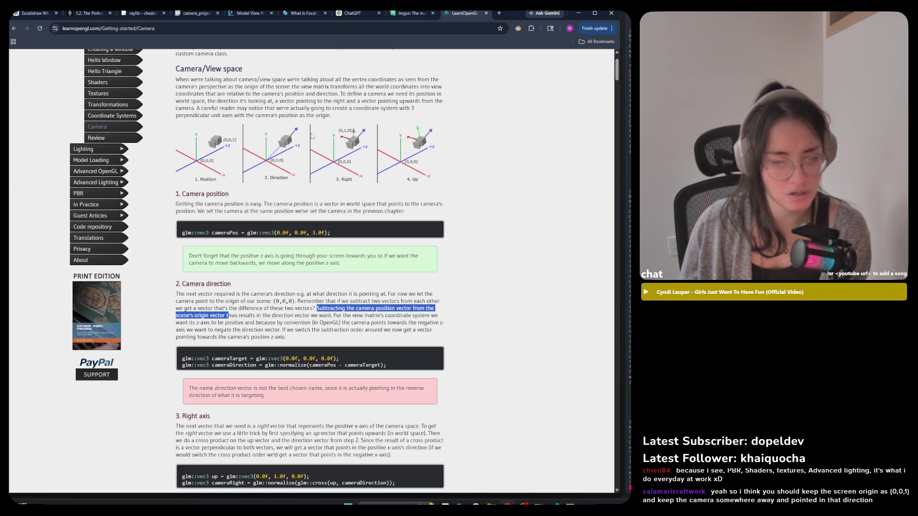
Step: Highlight the resulting direction vector passage, then scroll on toward the Right axis section
left_click(240, 320)
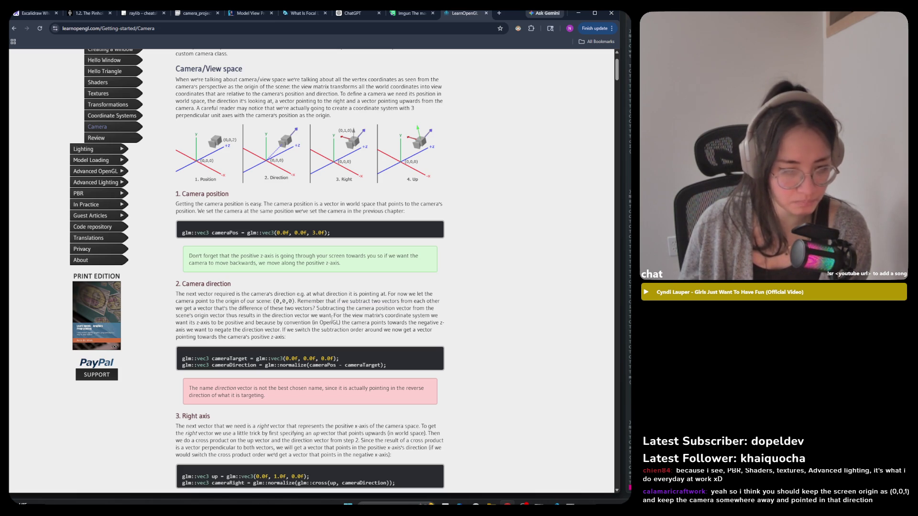
left_click_drag(252, 316, 327, 317)
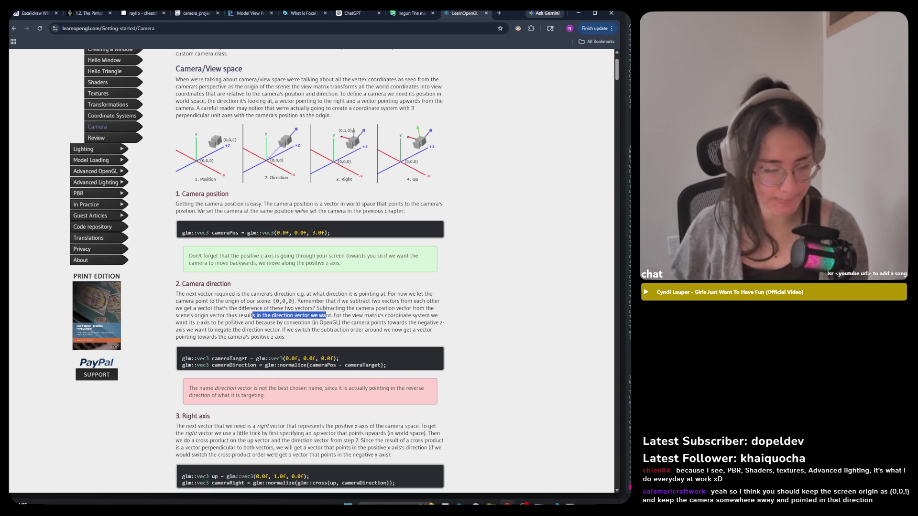
scroll(249, 380, "down", 3)
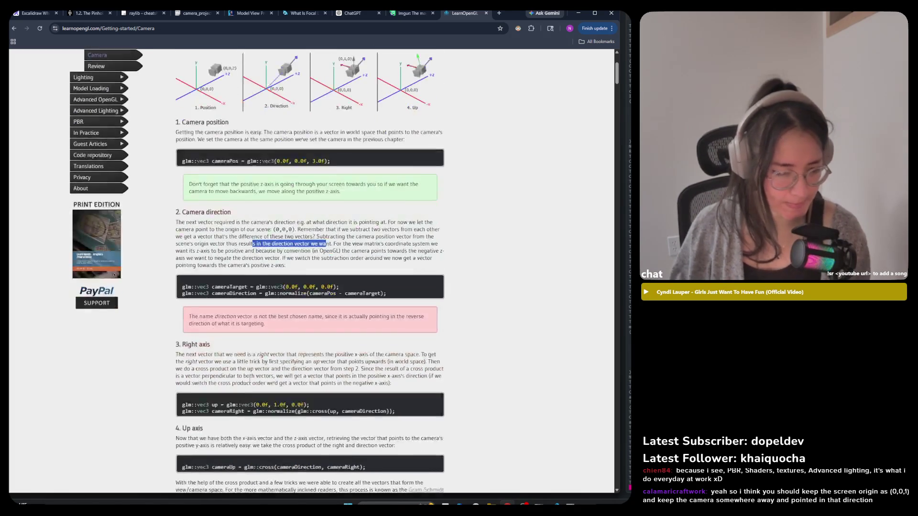
Step: Deselect the paragraph text and scroll back up slightly
left_click(250, 344)
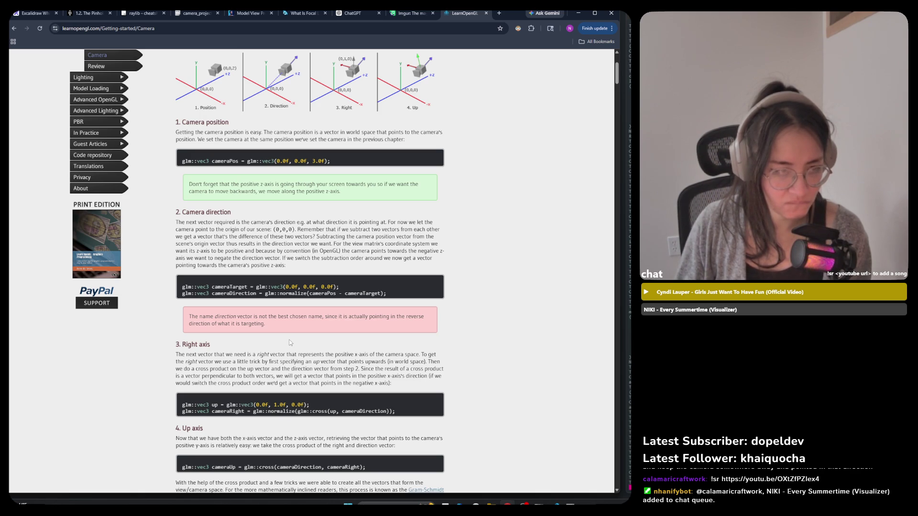
scroll(290, 343, "up", 1)
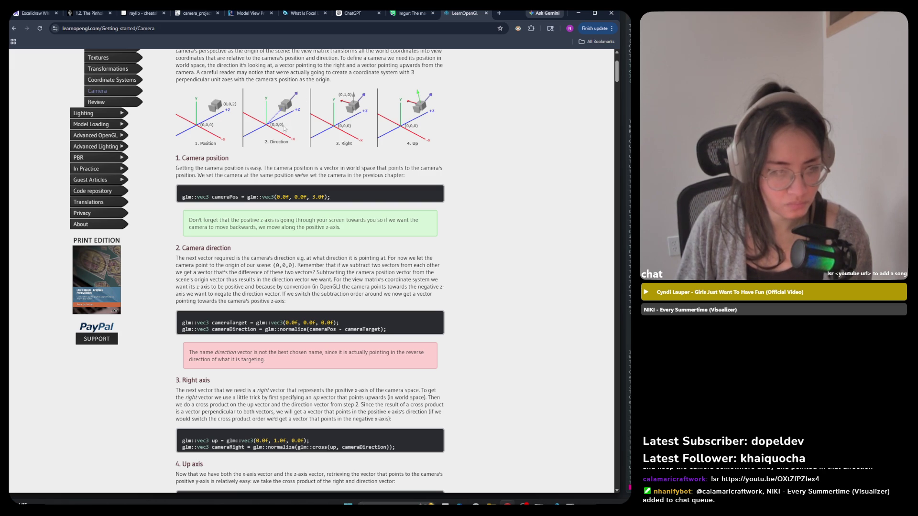
Step: Scroll down to the Up axis and Look At sections with the LookAt matrix
scroll(278, 139, "down", 3)
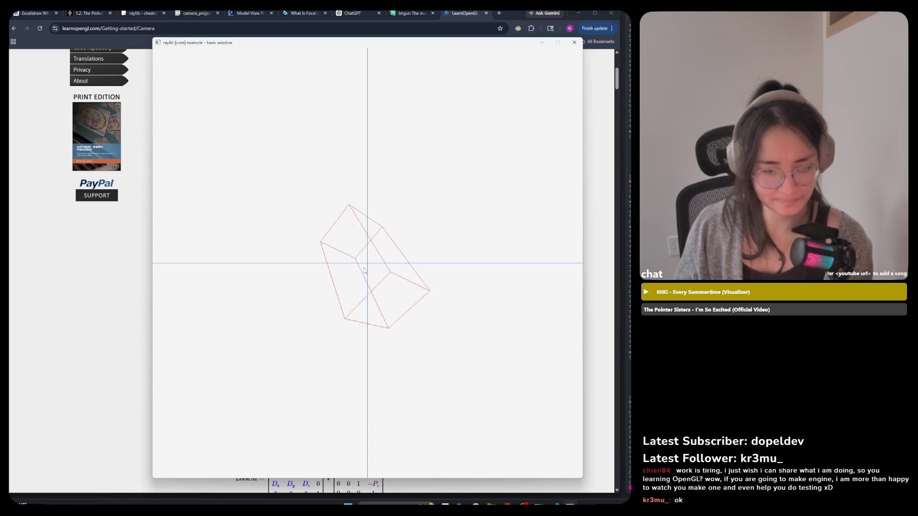
Step: Close the raylib cube demo window with Esc
key("Escape")
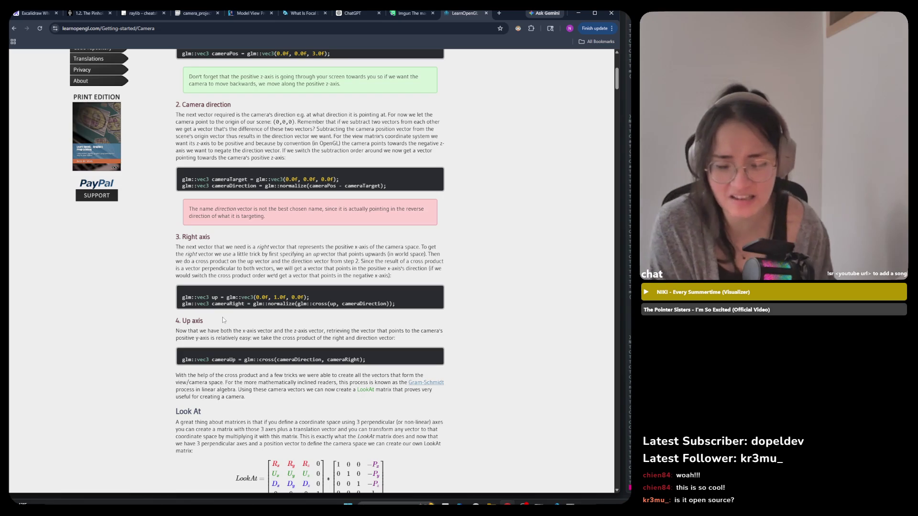
Step: Switch from Chrome to Visual Studio Code showing my_math.c
key("alt+Tab")
key("alt+Tab")
key("alt+Tab")
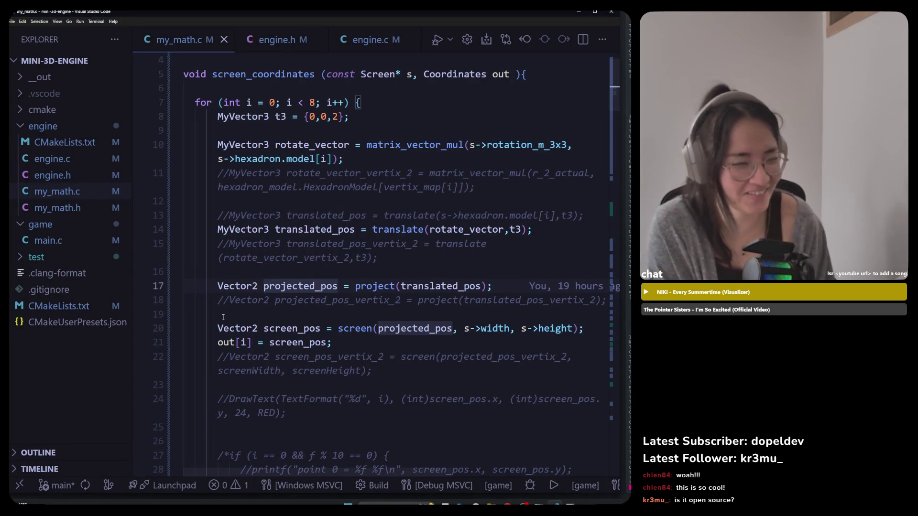
Step: View my_math.c, compare it with the article, then bring up the raylib wireframe cube demo
left_click(79, 207)
left_click(74, 194)
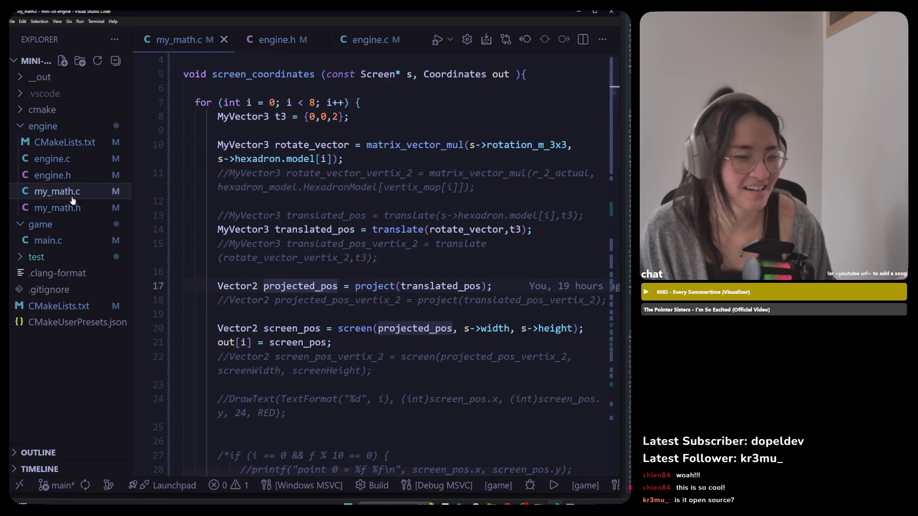
key("alt+Tab")
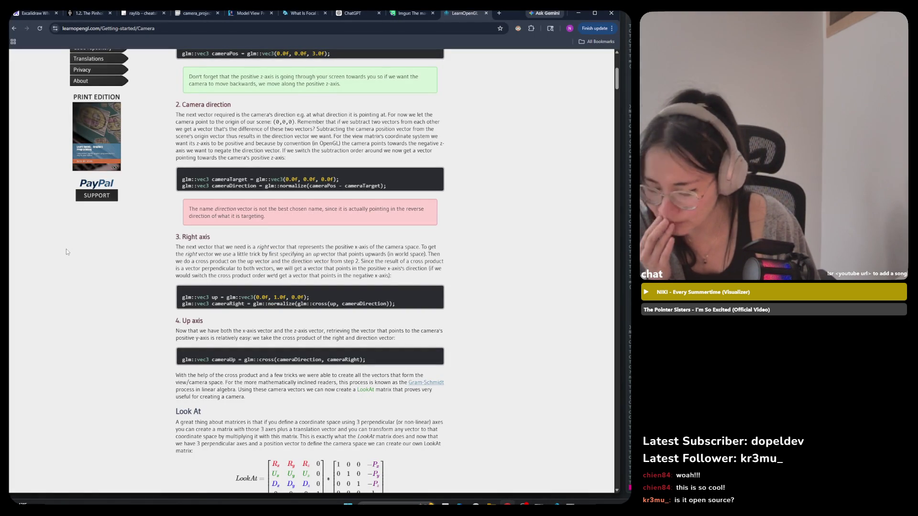
key("alt+Tab")
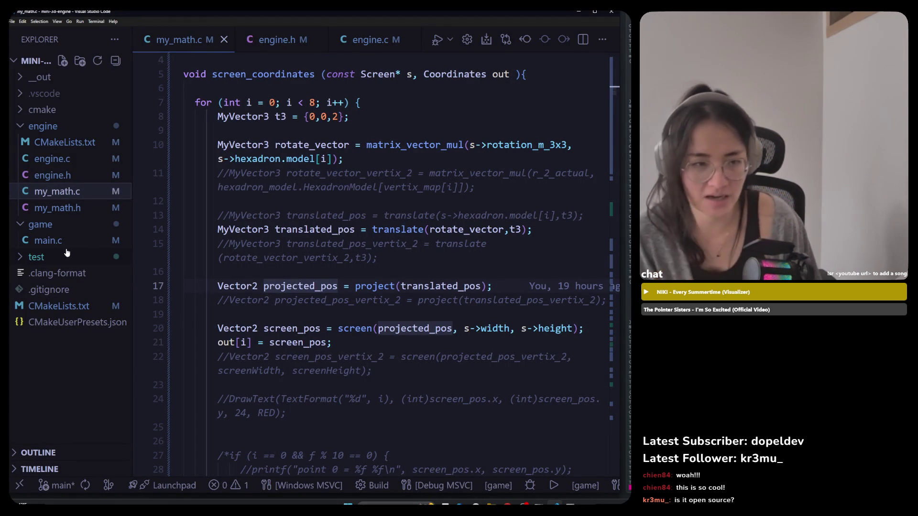
key("alt+Tab")
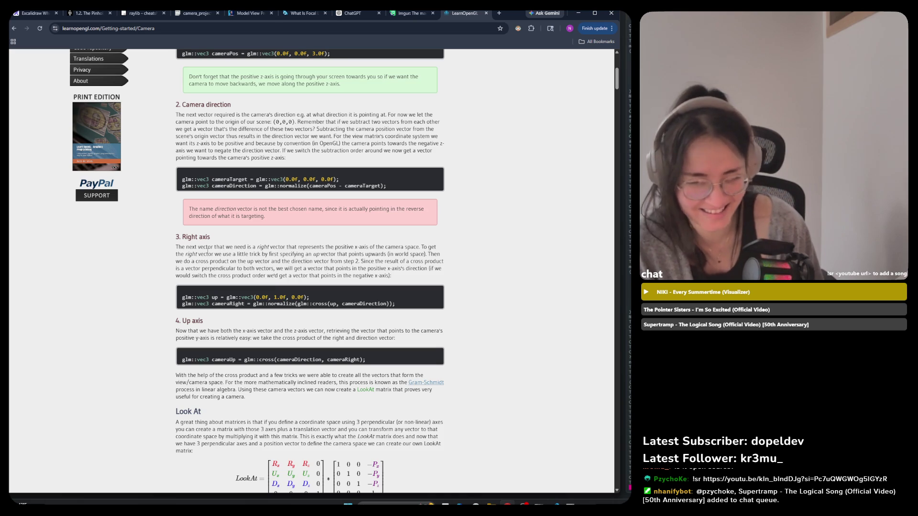
key("alt+Tab")
key("alt+Tab")
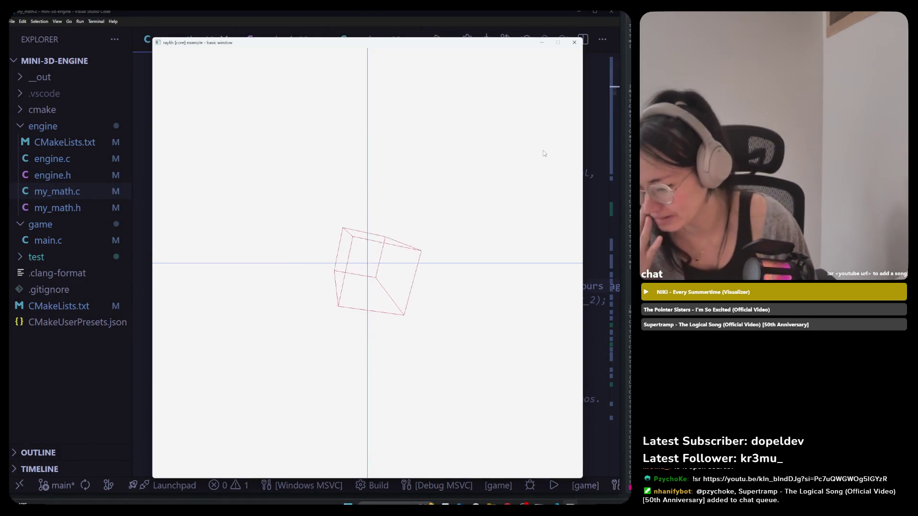
Step: Switch from the raylib cube demo back to the LearnOpenGL Camera page in Chrome
key("alt+Tab")
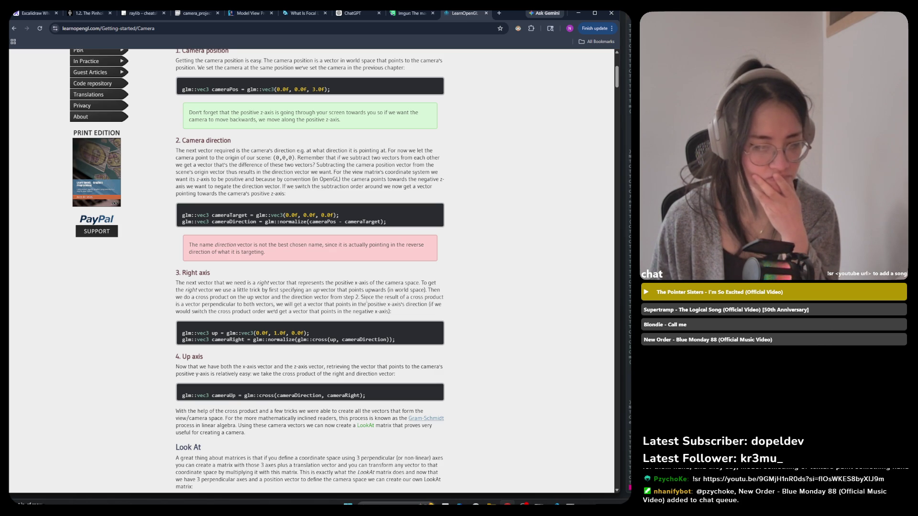
scroll(374, 216, "up", 5)
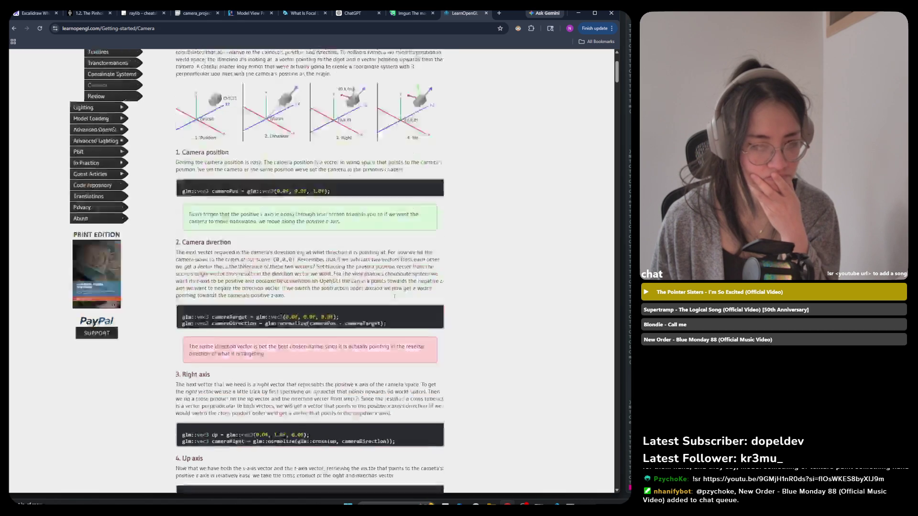
scroll(407, 218, "down", 5)
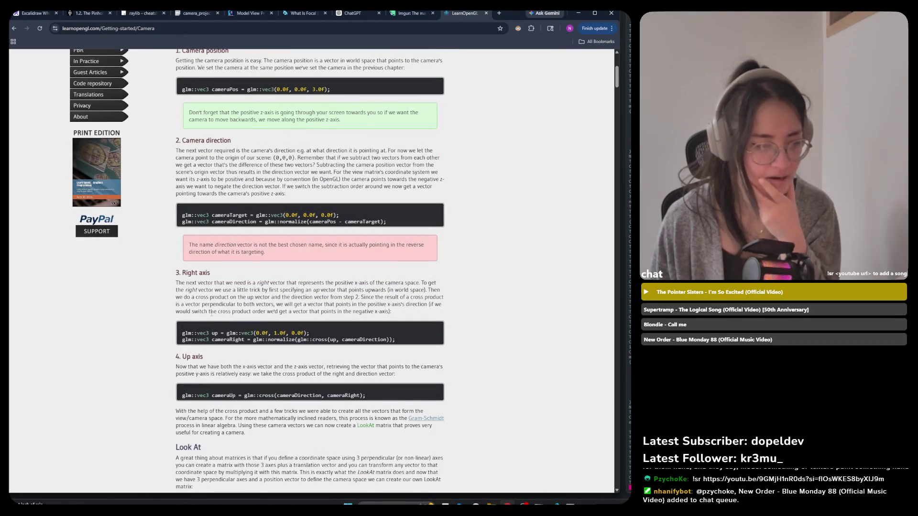
left_click_drag(196, 297, 236, 298)
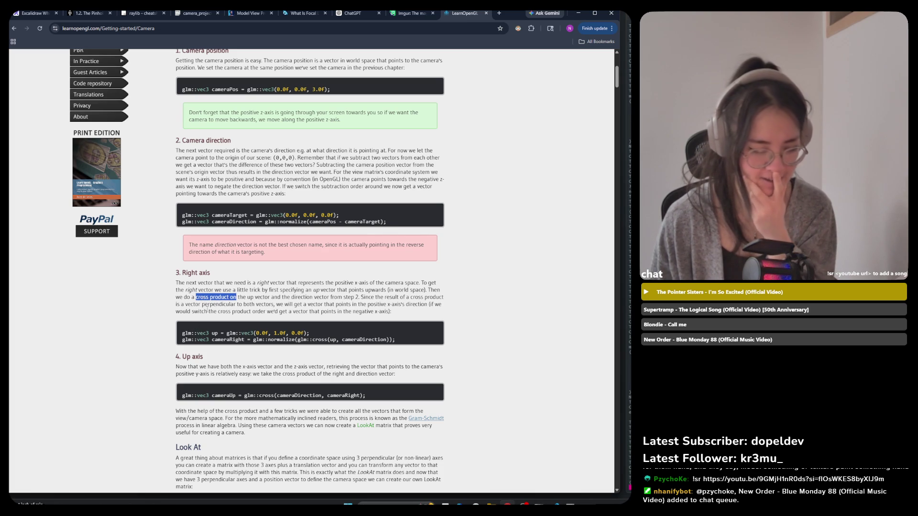
left_click_drag(196, 297, 229, 297)
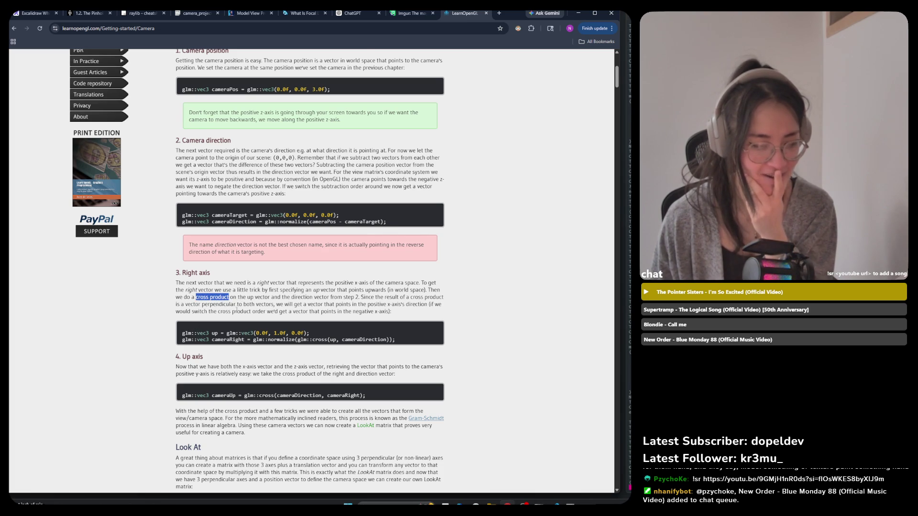
scroll(230, 297, "up", 3)
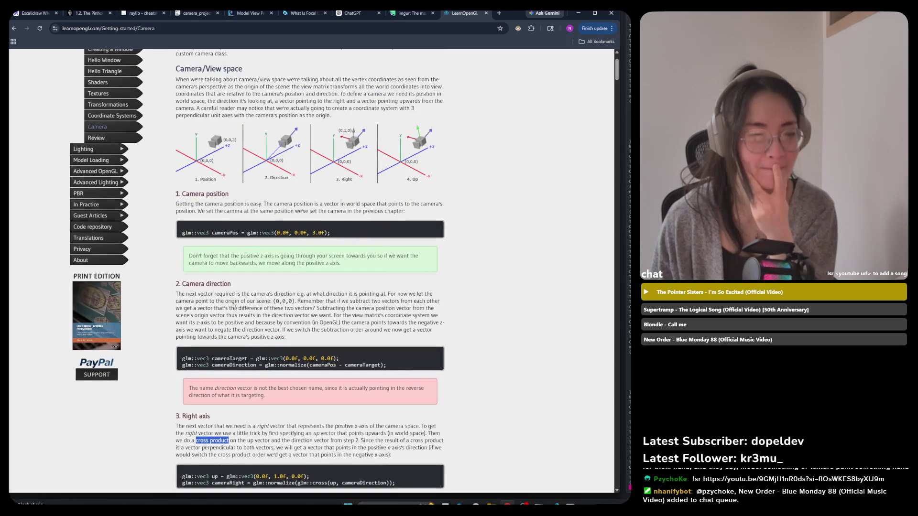
scroll(235, 308, "down", 2)
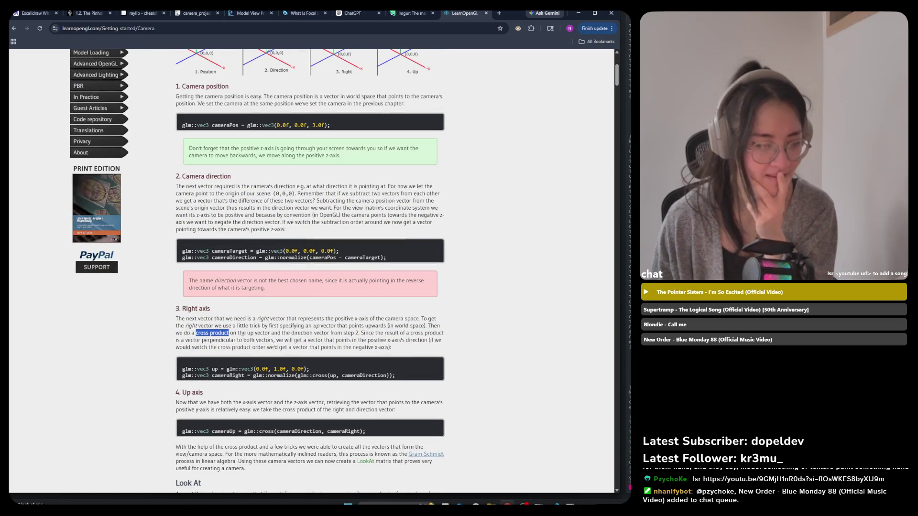
mouse_move(233, 333)
left_mouse_down()
mouse_move(245, 333)
mouse_move(224, 341)
mouse_move(236, 333)
left_mouse_up()
left_click(218, 340)
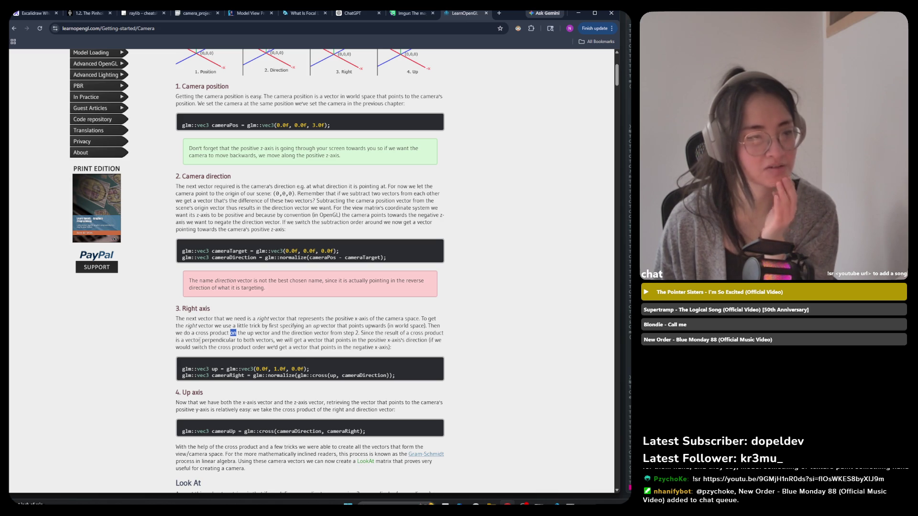
left_click(223, 347)
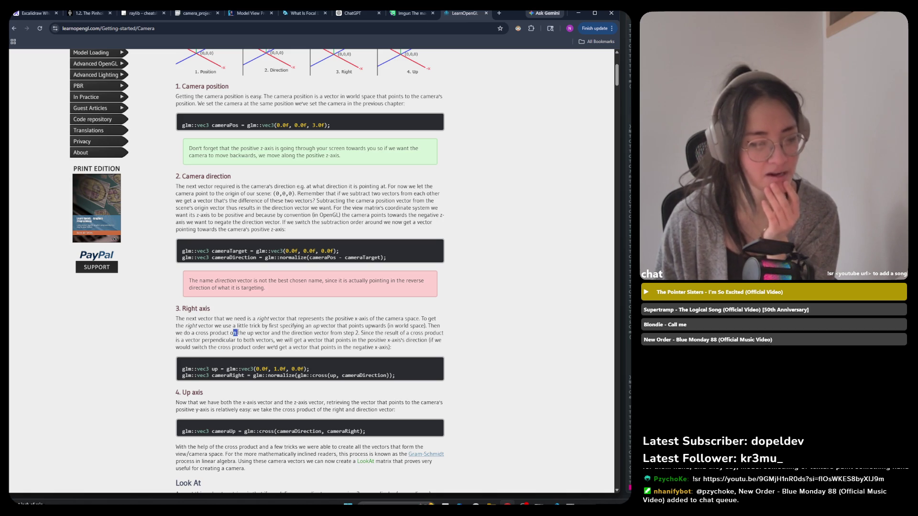
scroll(368, 228, "up", 4)
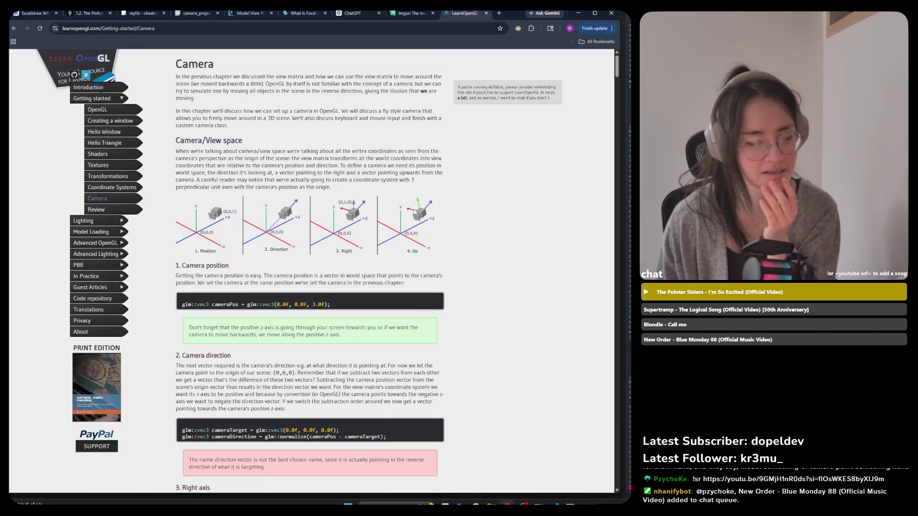
scroll(412, 213, "down", 2)
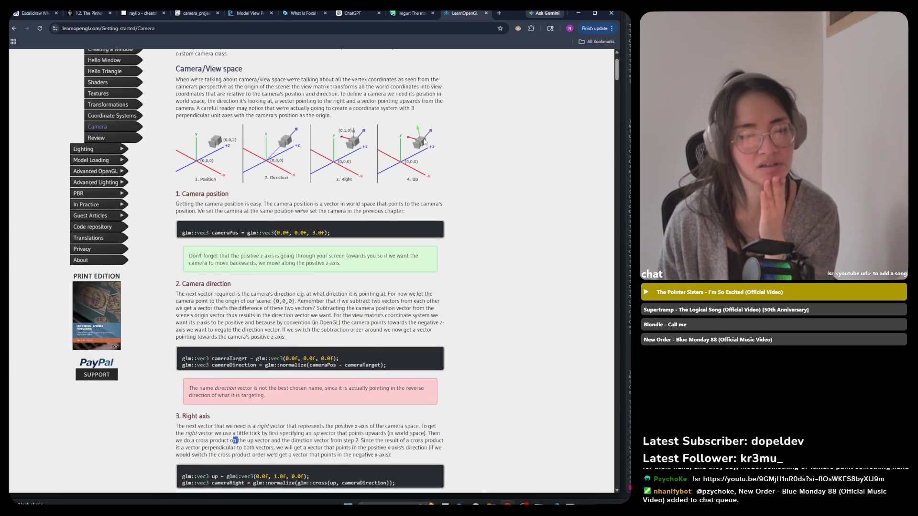
scroll(204, 347, "down", 1)
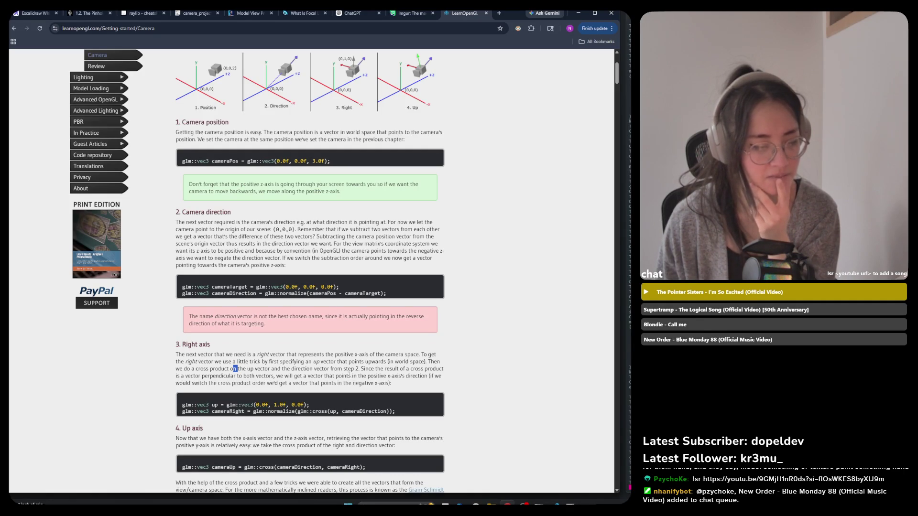
left_click_drag(253, 369, 291, 369)
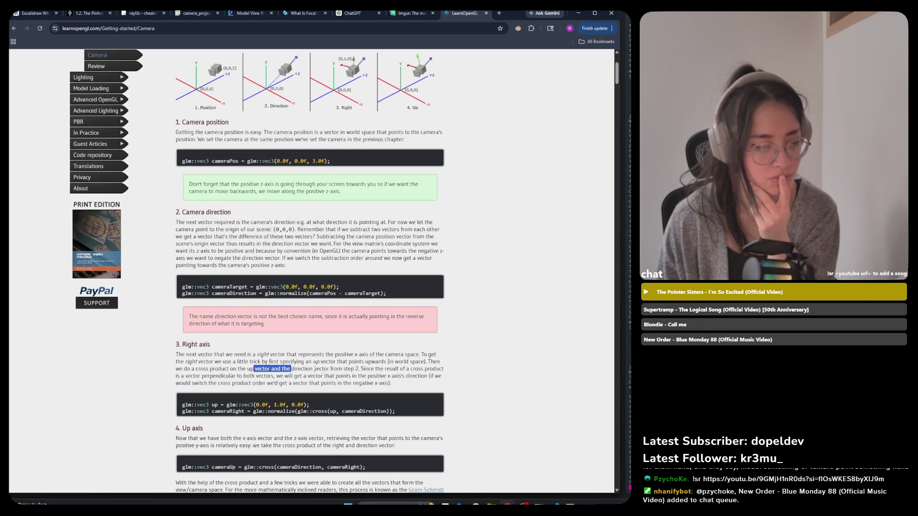
left_click(293, 370)
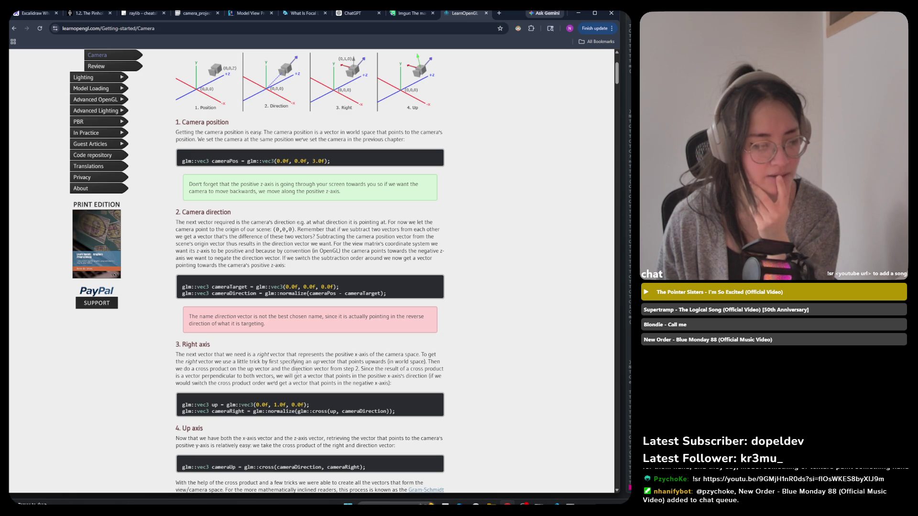
left_click_drag(316, 369, 342, 369)
scroll(416, 138, "up", 1)
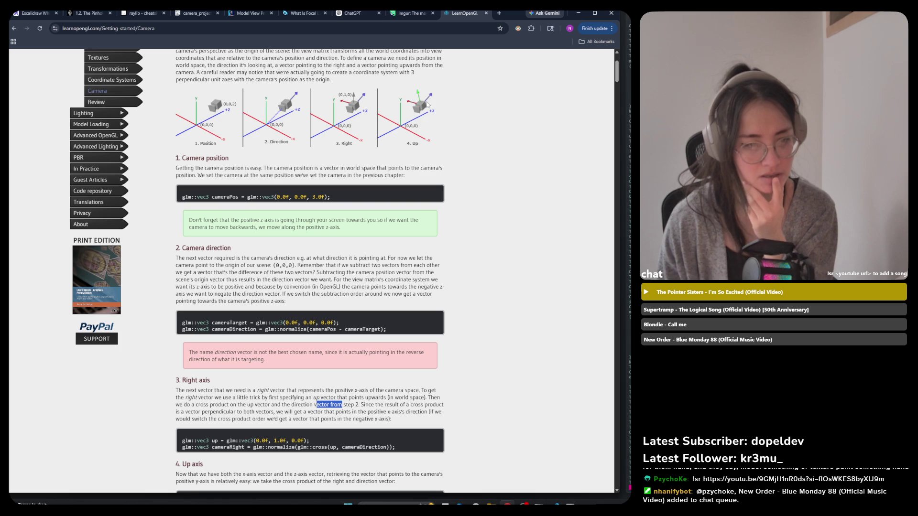
scroll(387, 356, "down", 2)
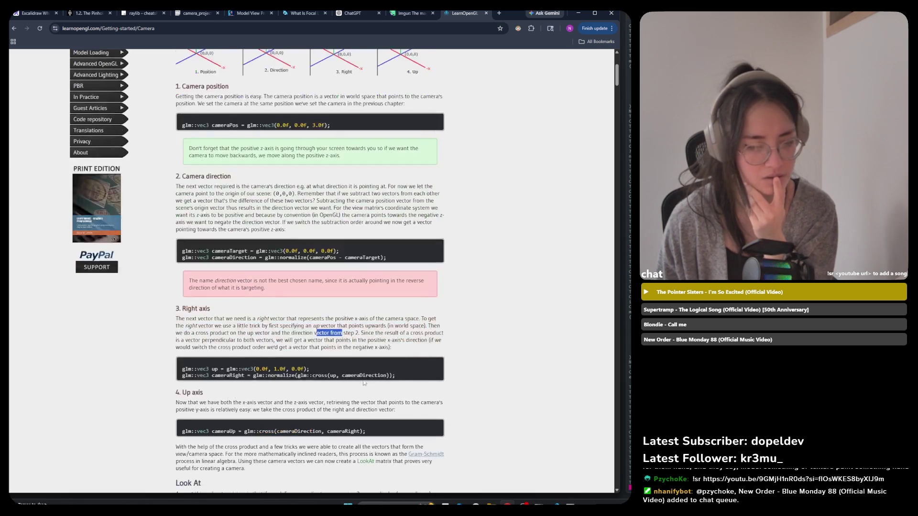
left_click(387, 357)
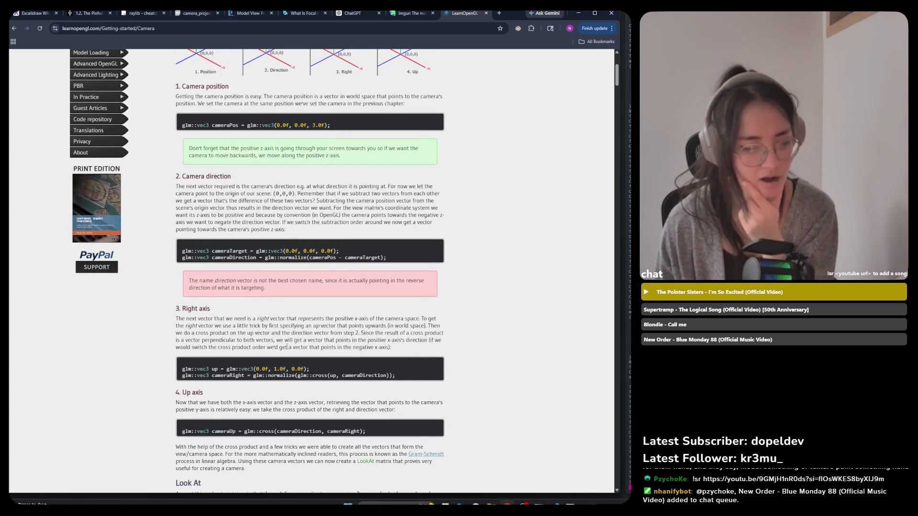
left_click_drag(187, 339, 252, 340)
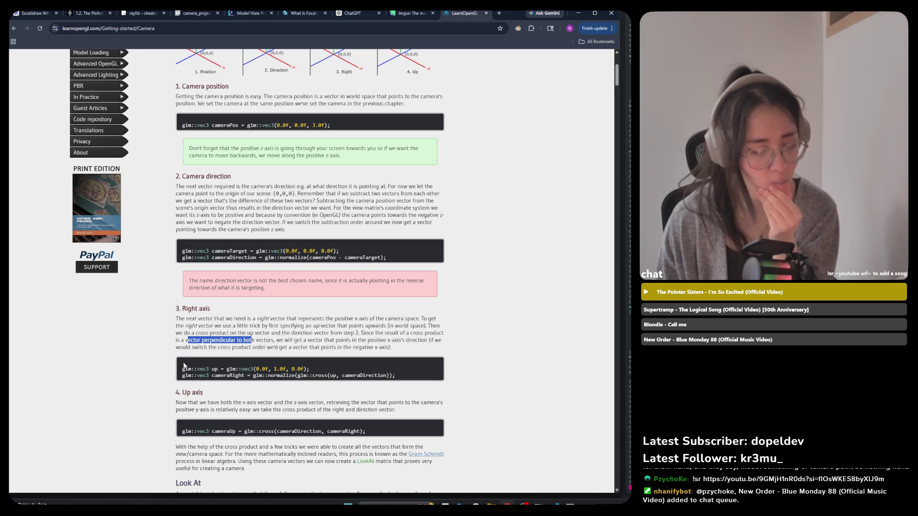
left_click(273, 346)
scroll(273, 346, "up", 4)
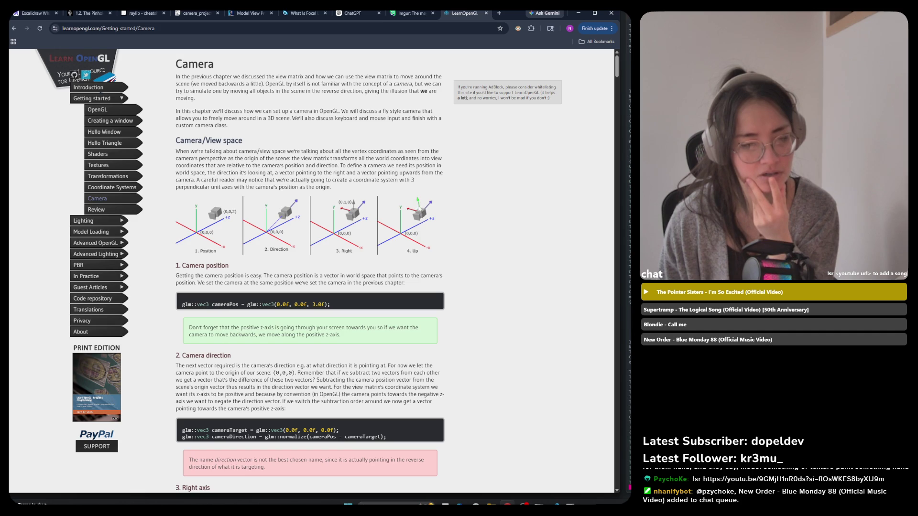
scroll(419, 209, "down", 5)
scroll(417, 191, "up", 4)
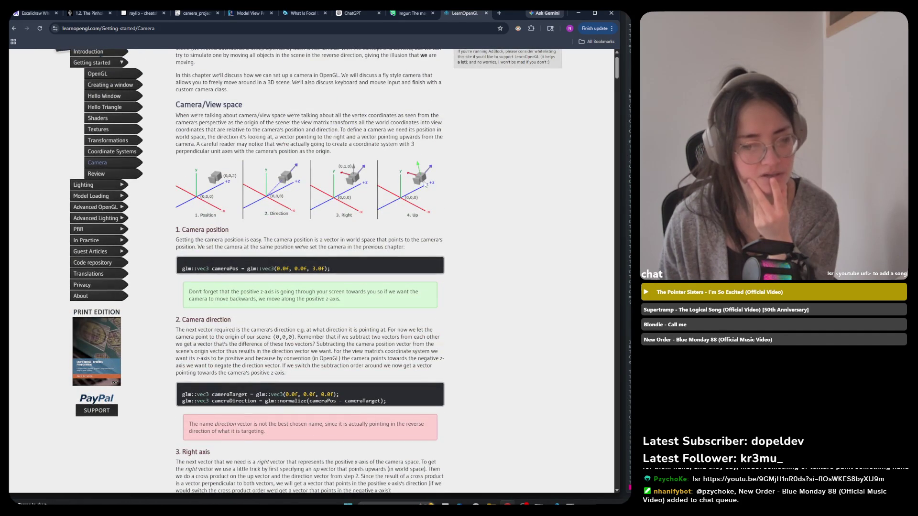
scroll(421, 180, "down", 3)
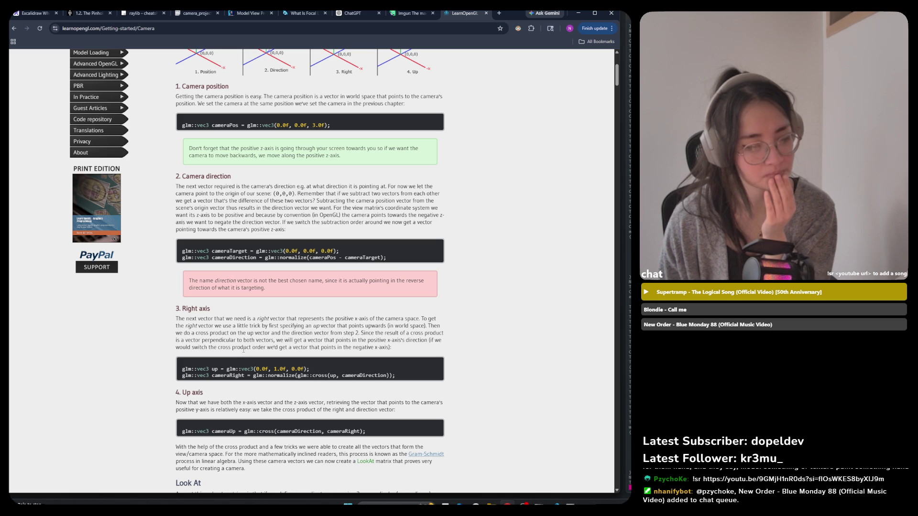
scroll(243, 350, "up", 2)
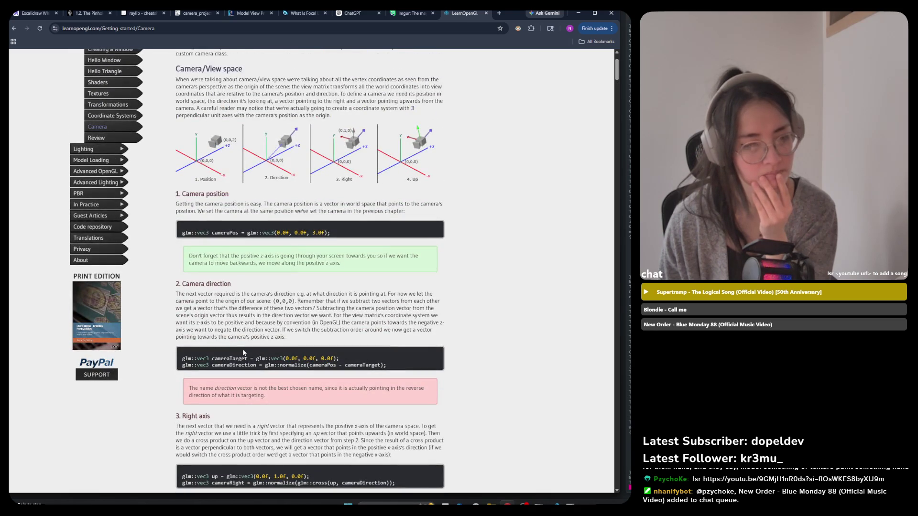
scroll(243, 352, "down", 3)
scroll(244, 352, "up", 2)
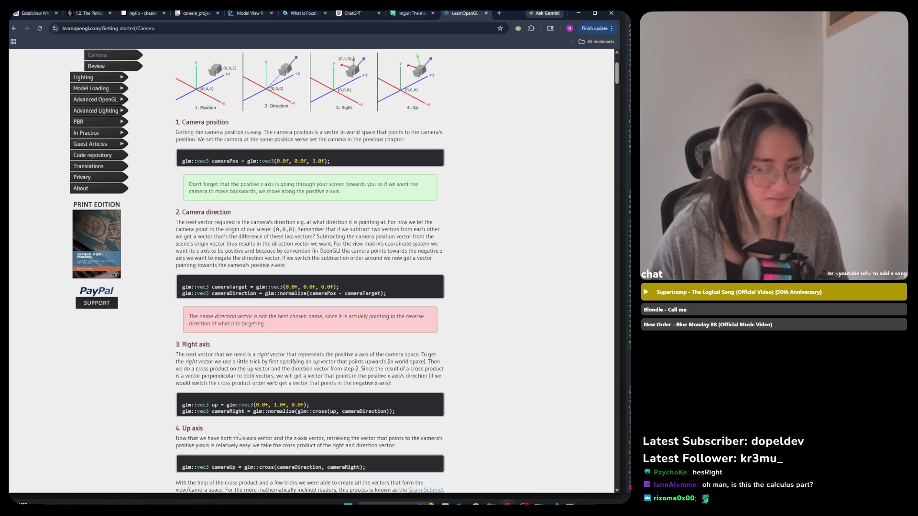
scroll(239, 436, "down", 2)
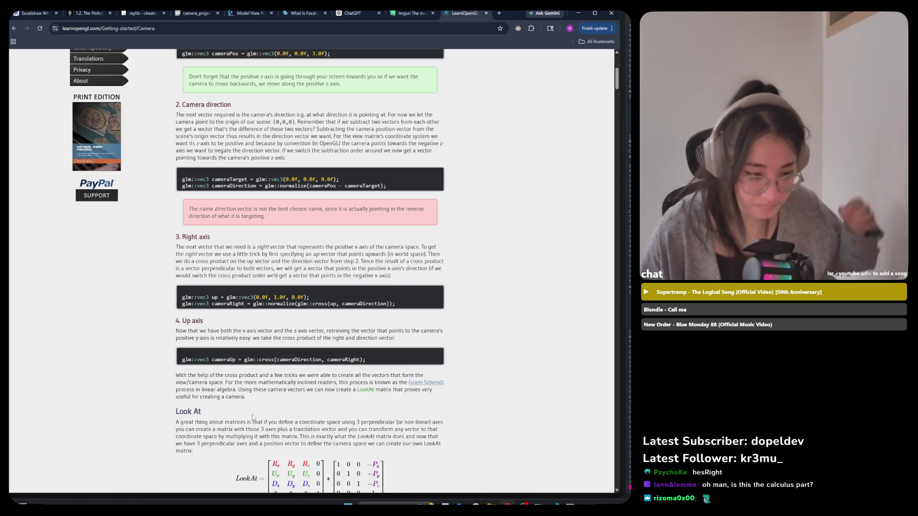
scroll(261, 439, "down", 3)
scroll(261, 439, "down", 7)
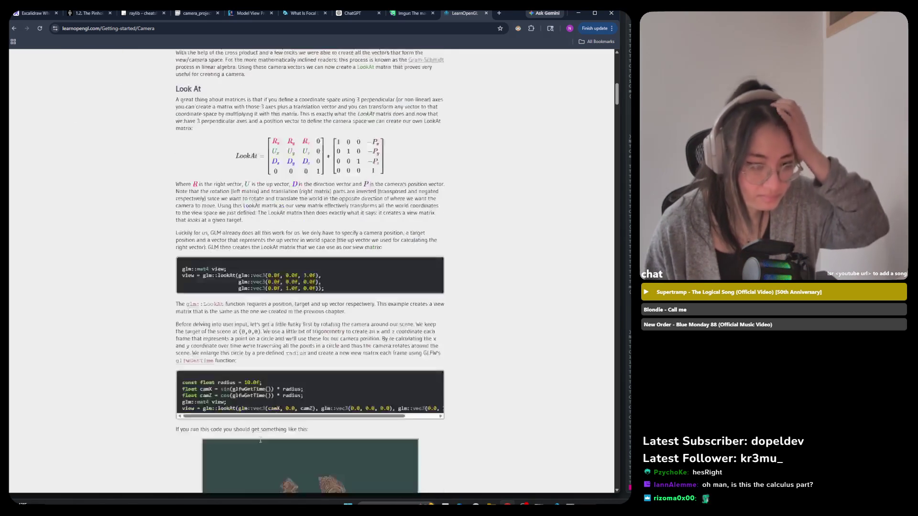
scroll(262, 447, "down", 4)
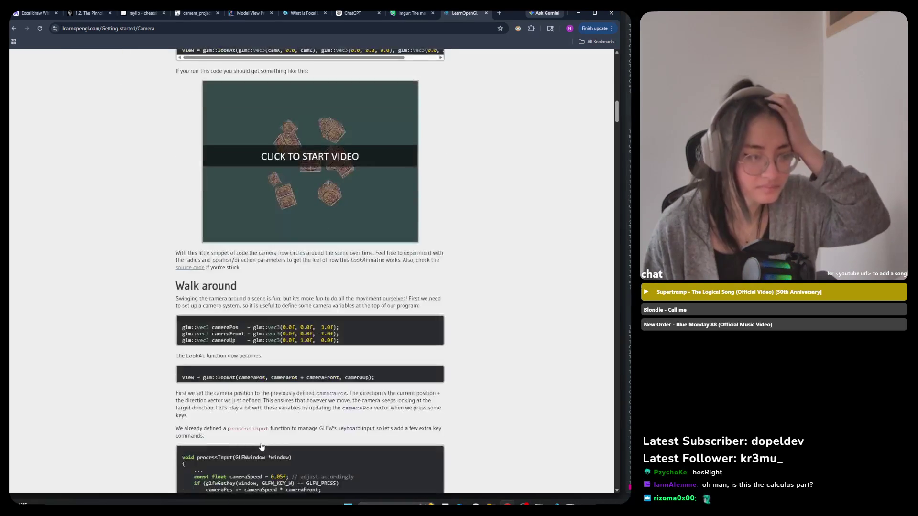
scroll(263, 445, "up", 6)
scroll(265, 444, "up", 2)
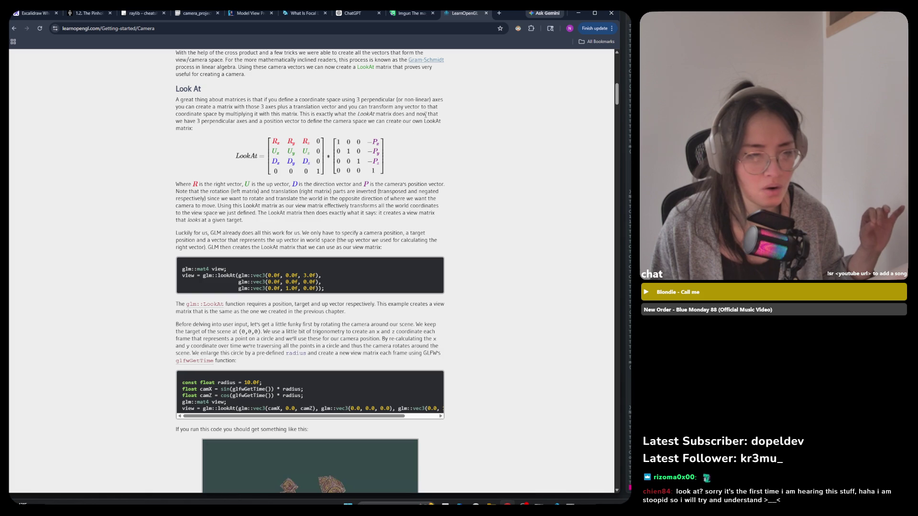
mouse_move(329, 163)
left_mouse_down()
mouse_move(343, 159)
mouse_move(334, 149)
left_mouse_up()
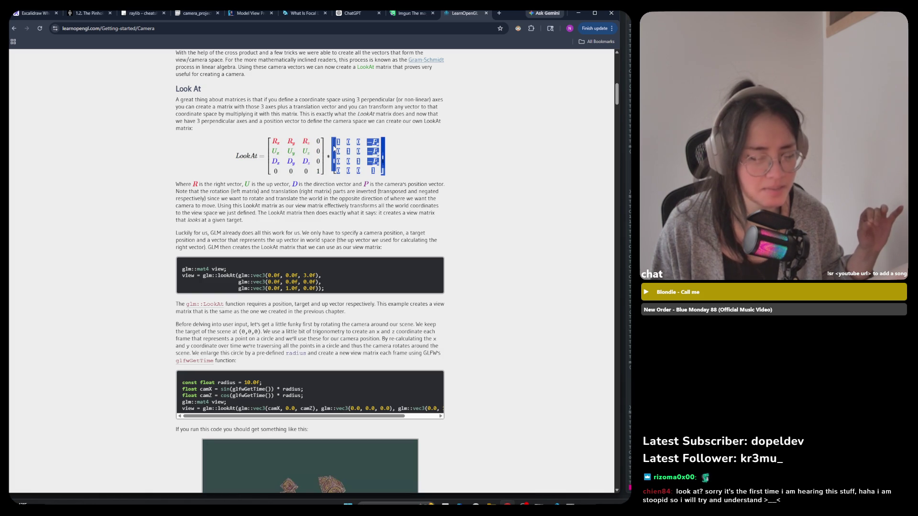
left_click(346, 141)
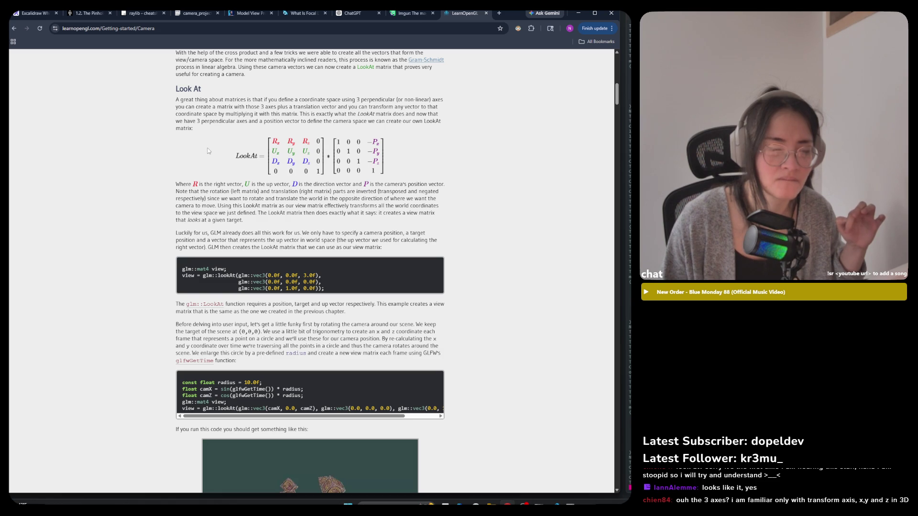
left_click_drag(303, 114, 255, 106)
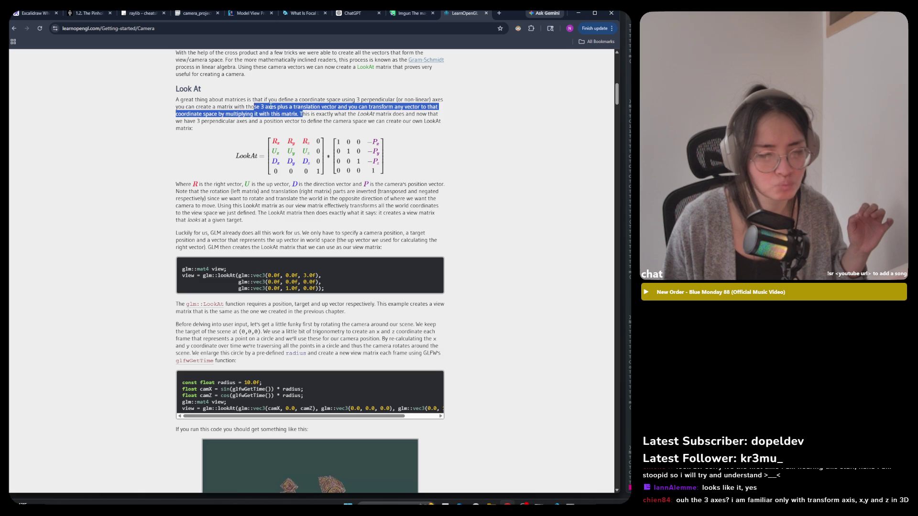
left_click_drag(260, 106, 274, 107)
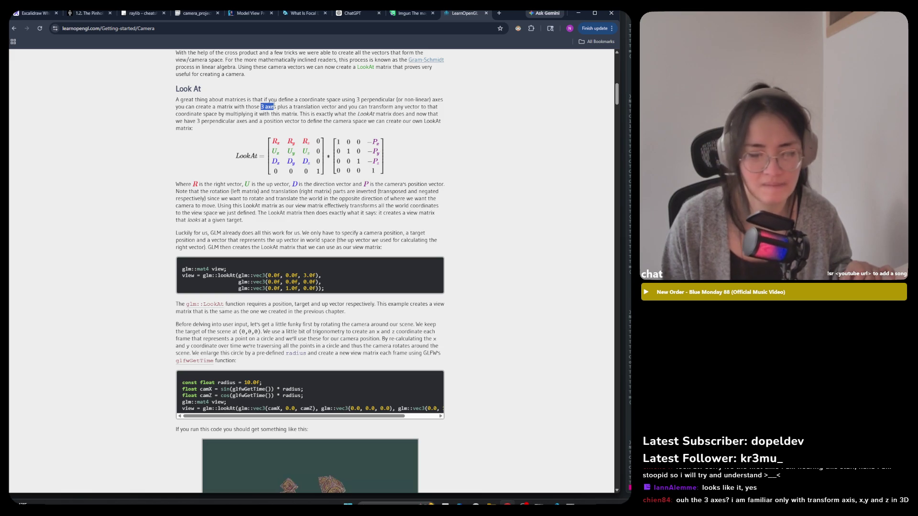
left_click(277, 110)
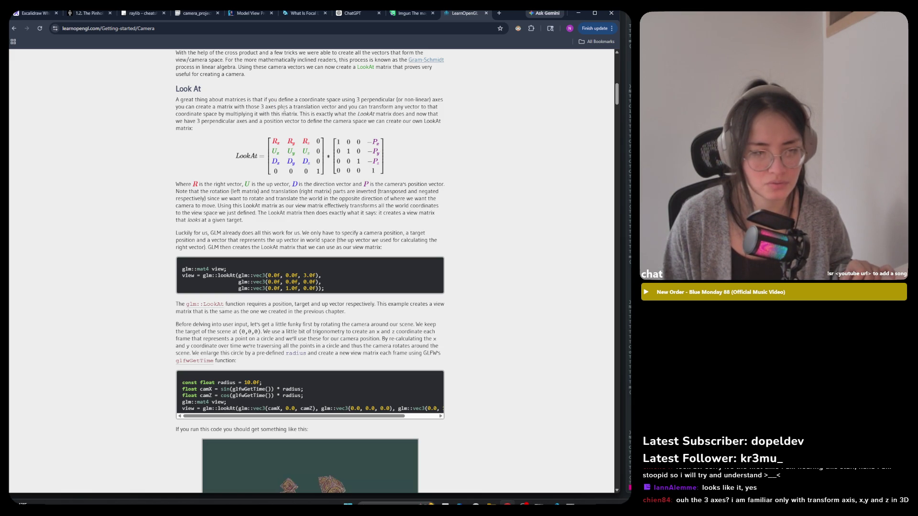
left_click_drag(284, 109, 319, 108)
left_click_drag(247, 113, 308, 108)
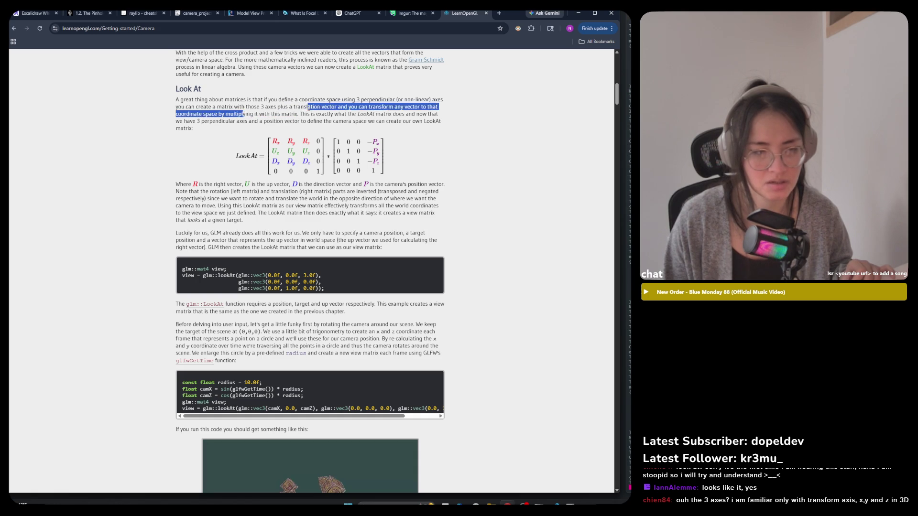
mouse_move(224, 108)
left_mouse_down()
mouse_move(442, 107)
mouse_move(399, 121)
mouse_move(220, 115)
mouse_move(347, 114)
left_mouse_up()
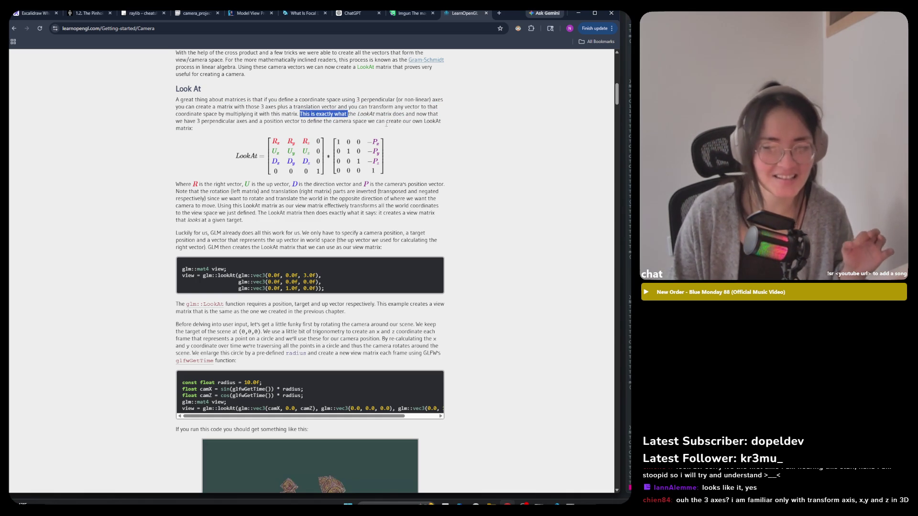
left_click(383, 118)
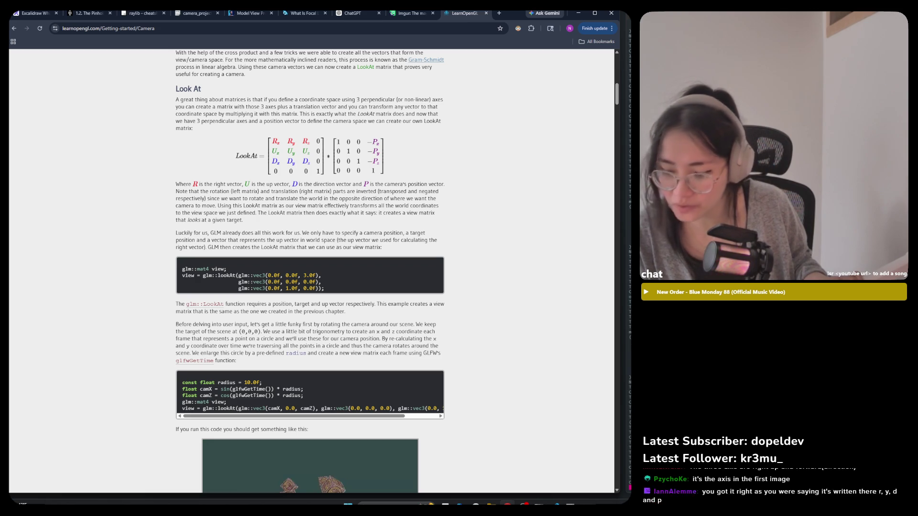
scroll(508, 217, "up", 8)
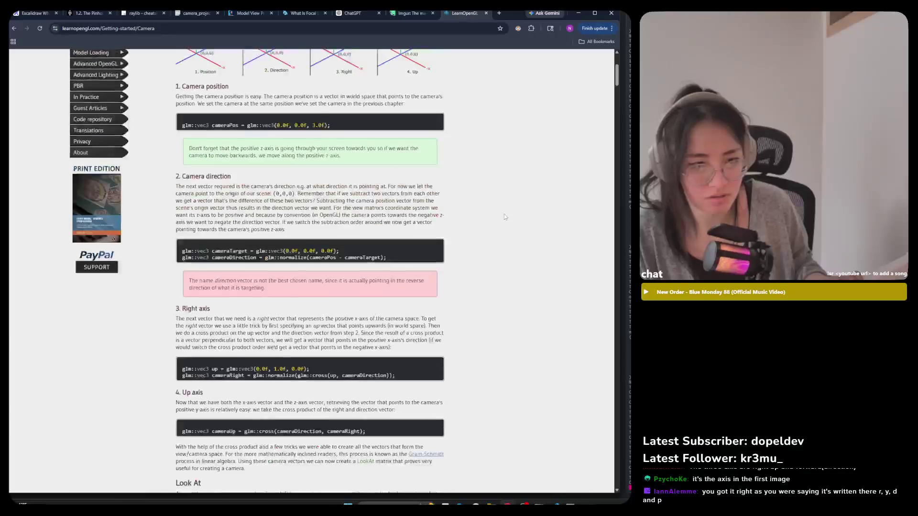
scroll(504, 216, "up", 2)
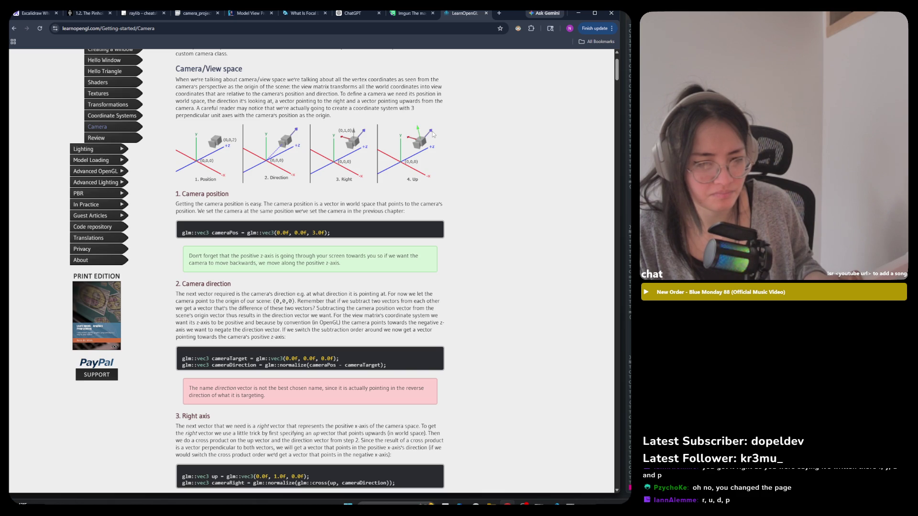
scroll(377, 360, "down", 9)
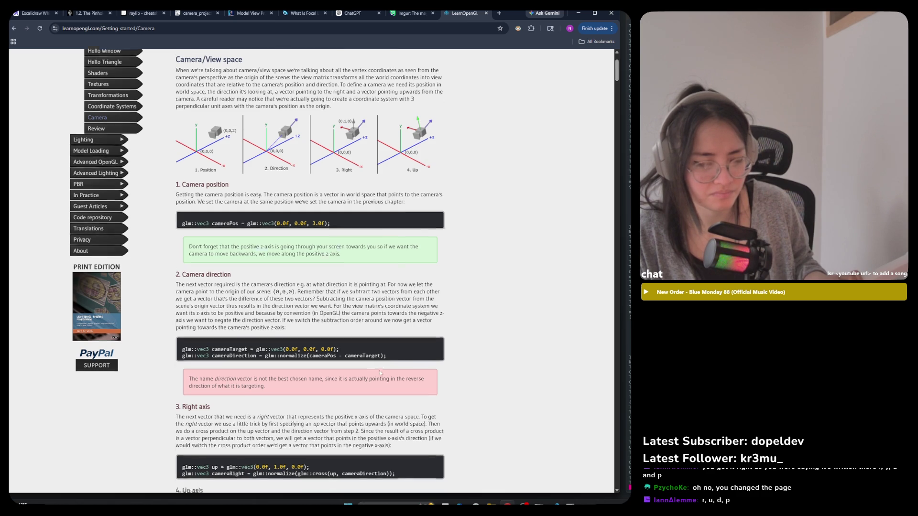
scroll(378, 360, "down", 1)
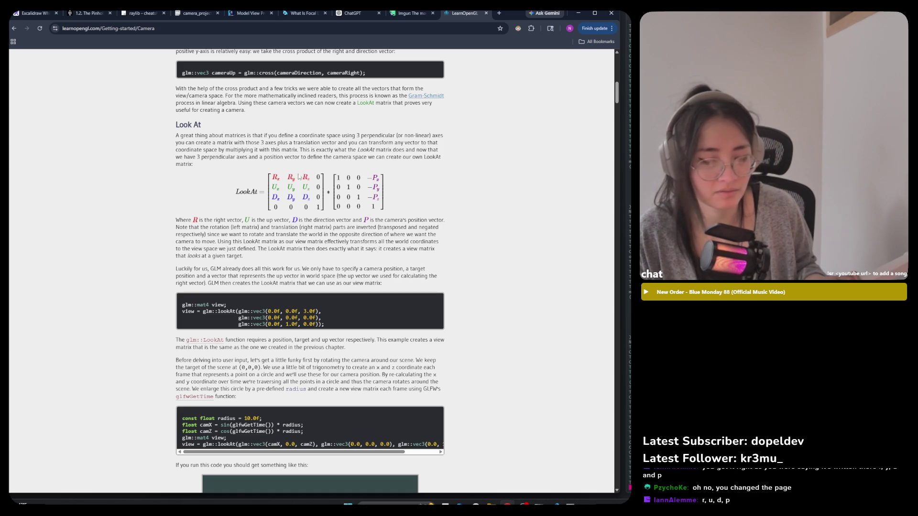
mouse_move(269, 174)
left_mouse_down()
mouse_move(385, 206)
mouse_move(329, 191)
mouse_move(324, 180)
left_mouse_up()
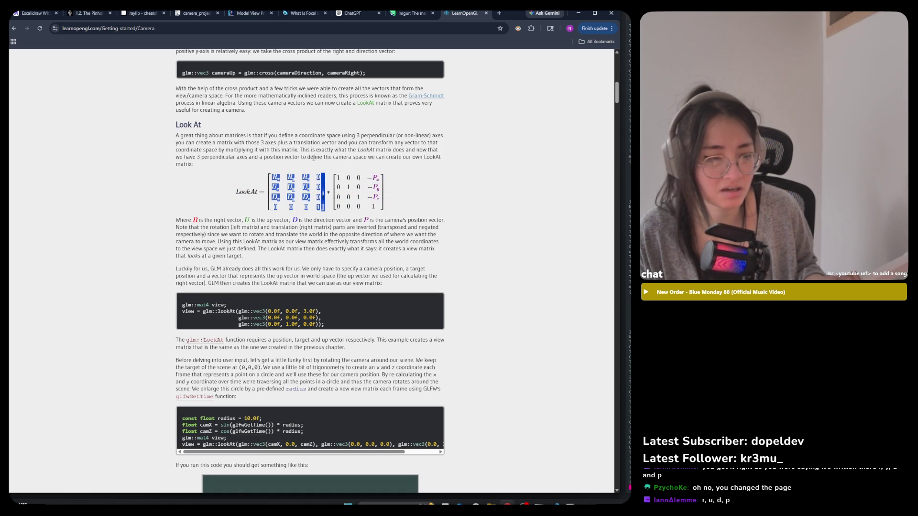
left_click(314, 160)
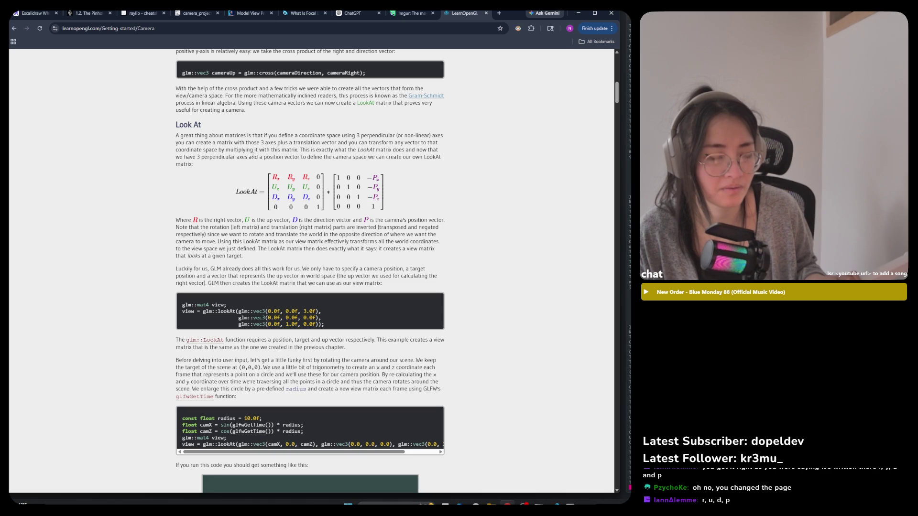
left_click_drag(232, 176, 384, 199)
left_click(386, 201)
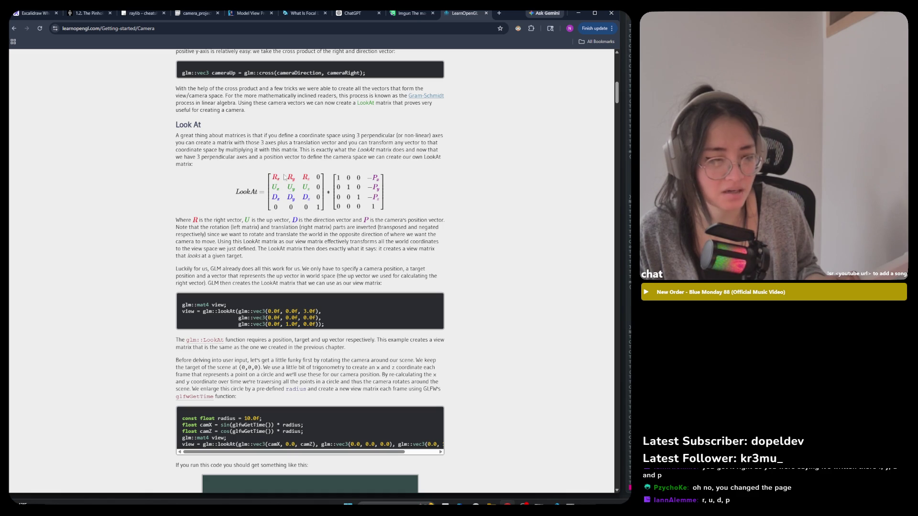
left_click_drag(385, 205, 302, 173)
left_click(302, 172)
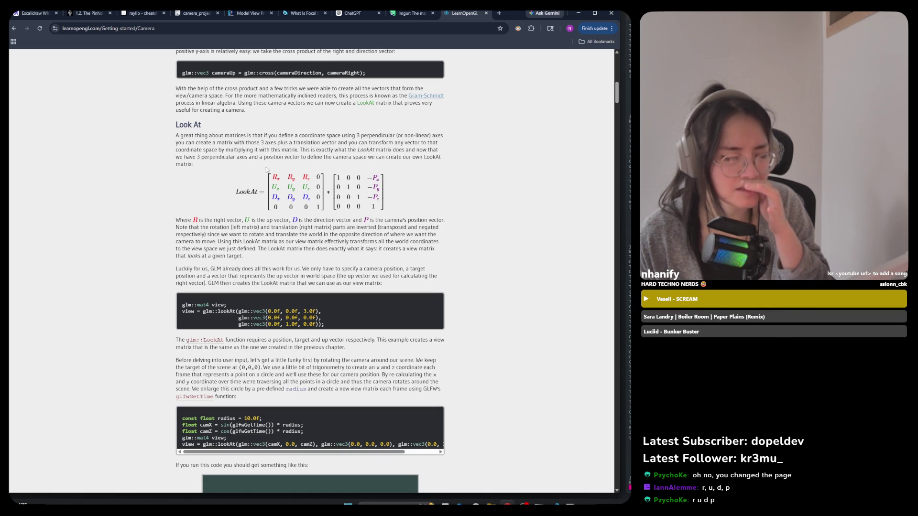
mouse_move(233, 191)
left_mouse_down()
mouse_move(387, 210)
mouse_move(318, 182)
mouse_move(268, 178)
left_mouse_up()
left_click(399, 211)
left_click(330, 173)
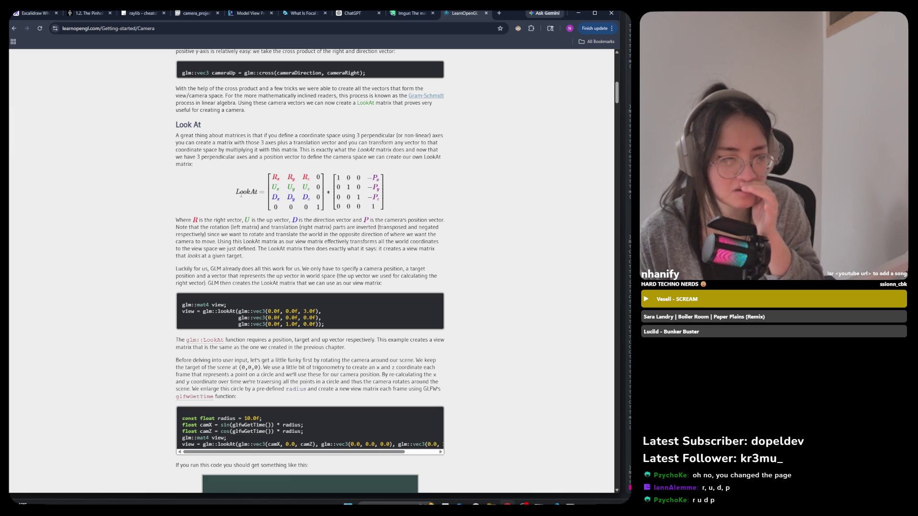
left_click_drag(181, 220, 435, 249)
left_click(175, 218)
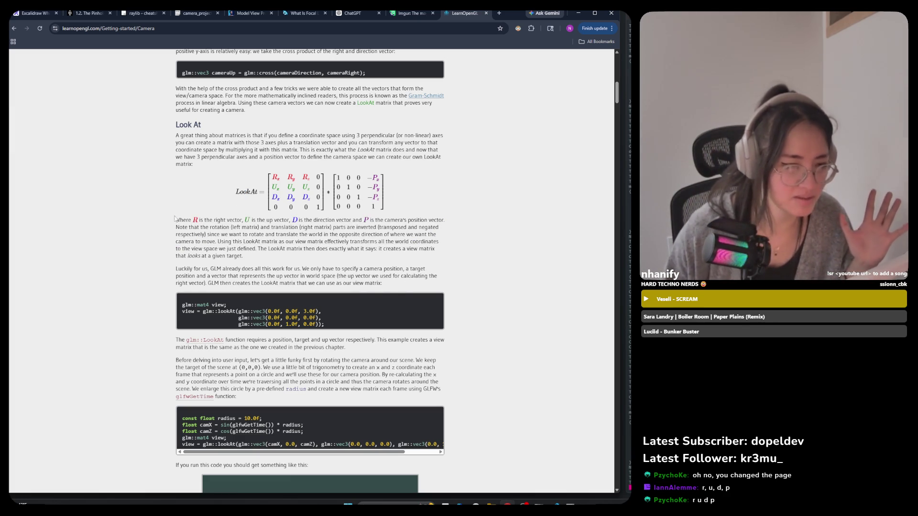
mouse_move(175, 219)
left_mouse_down()
mouse_move(268, 257)
mouse_move(344, 269)
left_mouse_up()
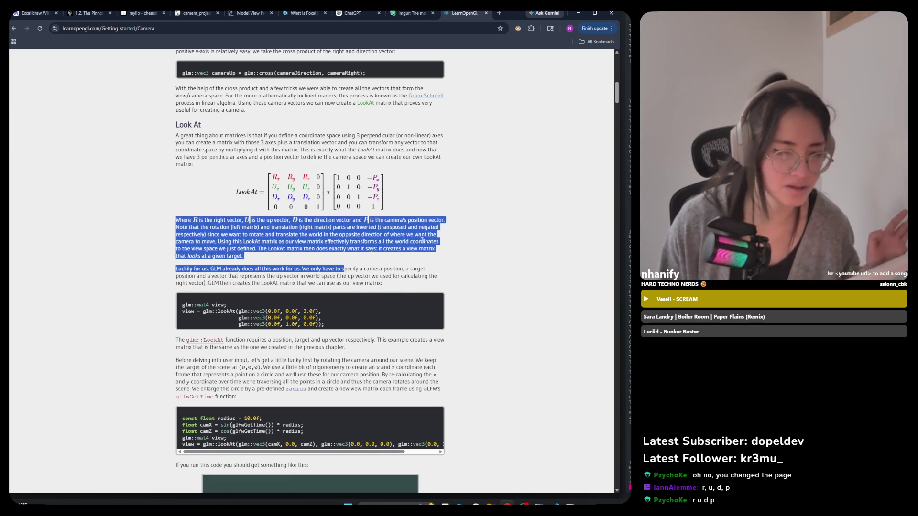
left_click(480, 244)
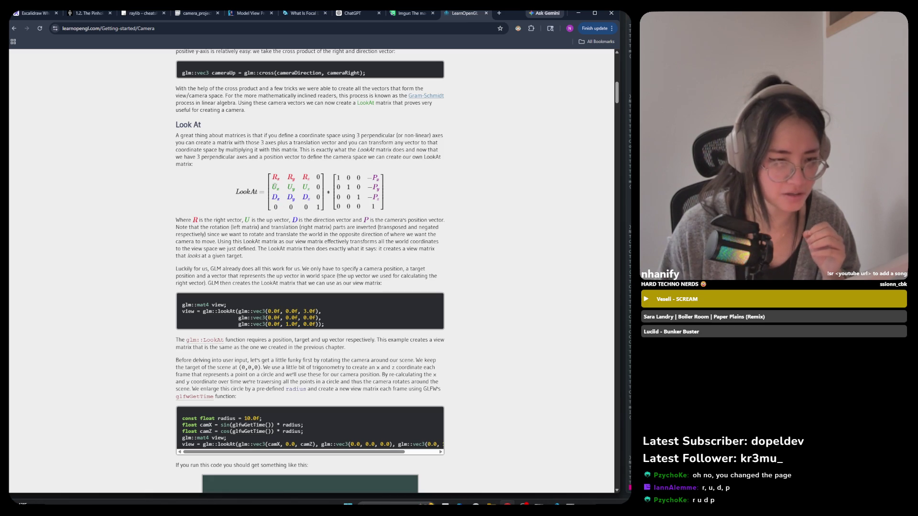
mouse_move(300, 220)
left_mouse_down()
mouse_move(354, 228)
mouse_move(344, 226)
mouse_move(352, 219)
left_mouse_up()
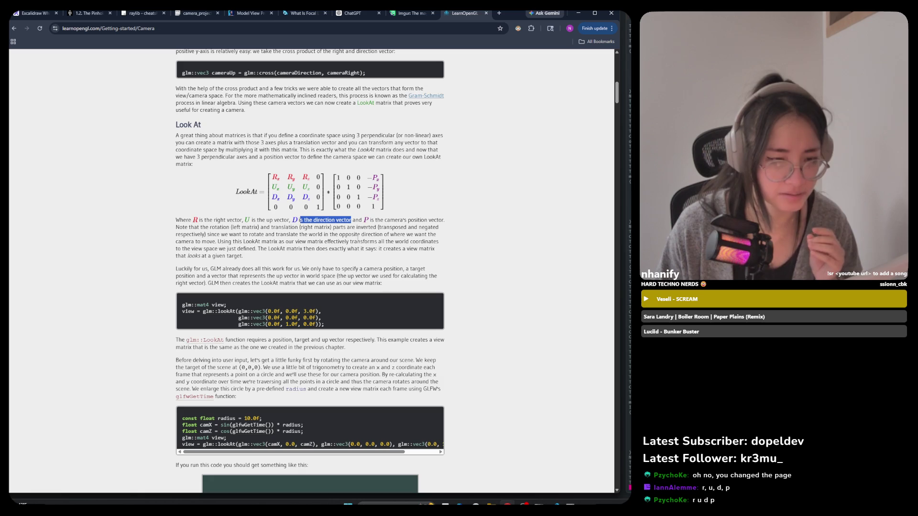
mouse_move(375, 220)
left_mouse_down()
mouse_move(444, 228)
mouse_move(439, 220)
left_mouse_up()
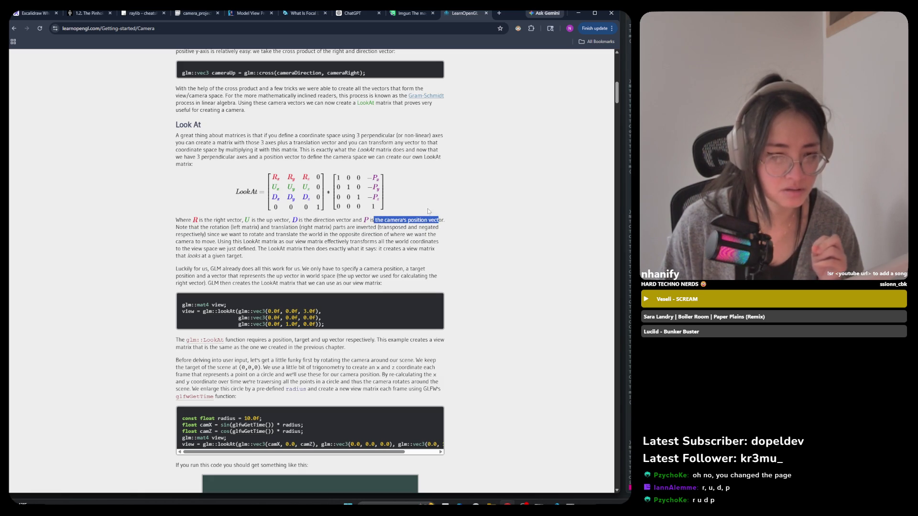
mouse_move(383, 210)
left_mouse_down()
mouse_move(380, 178)
mouse_move(383, 200)
left_mouse_up()
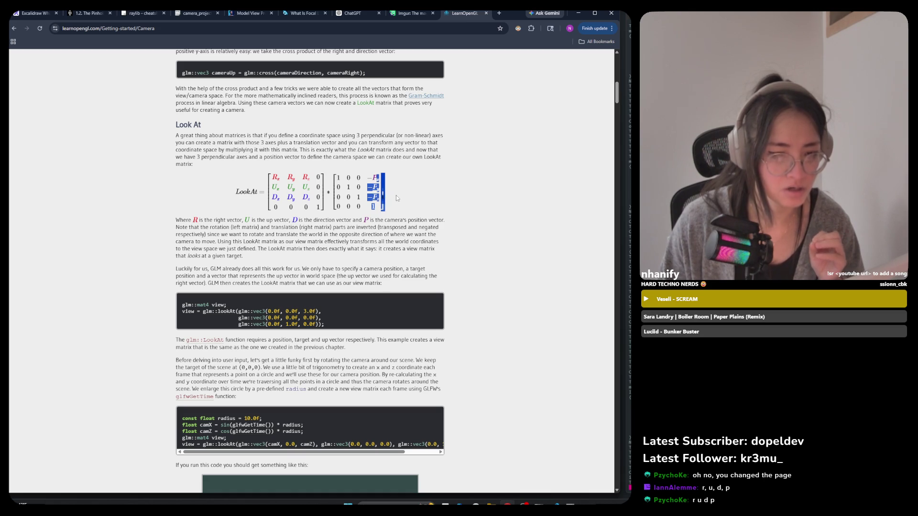
left_click(378, 190)
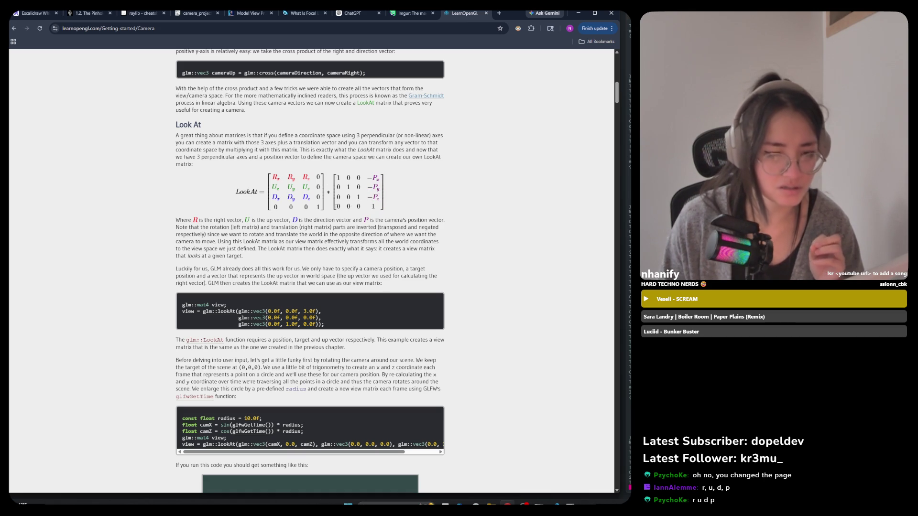
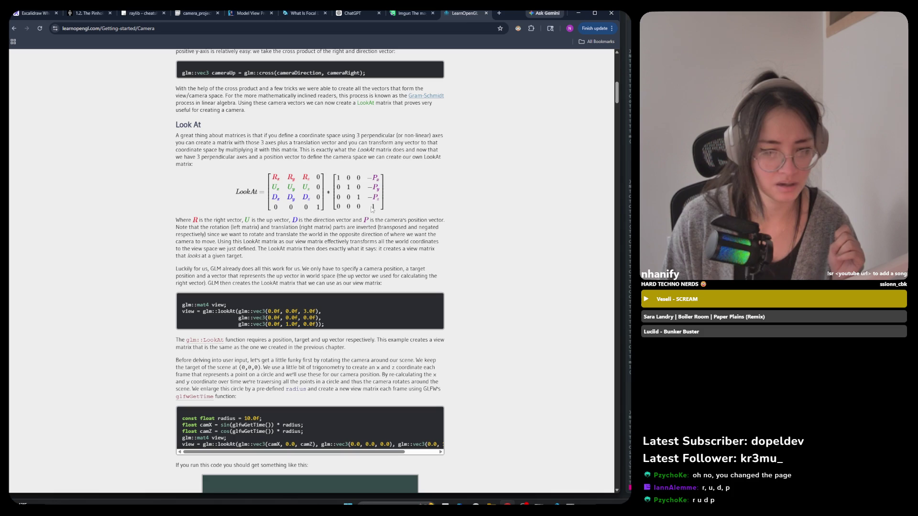
Step: Highlight the -P translation column, the rotation/translation note, and the right-hand translation matrix
left_click_drag(372, 209, 376, 208)
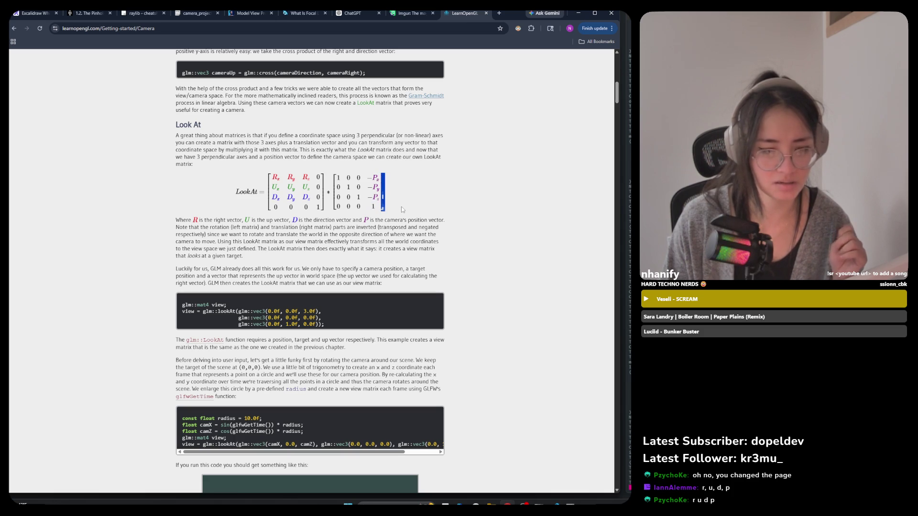
left_click(402, 210)
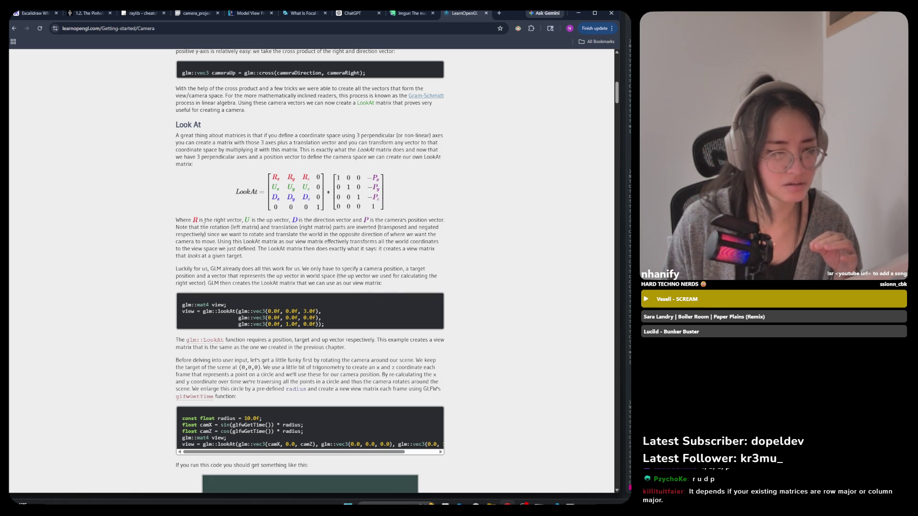
mouse_move(204, 224)
left_mouse_down()
mouse_move(291, 234)
mouse_move(323, 221)
mouse_move(333, 228)
left_mouse_up()
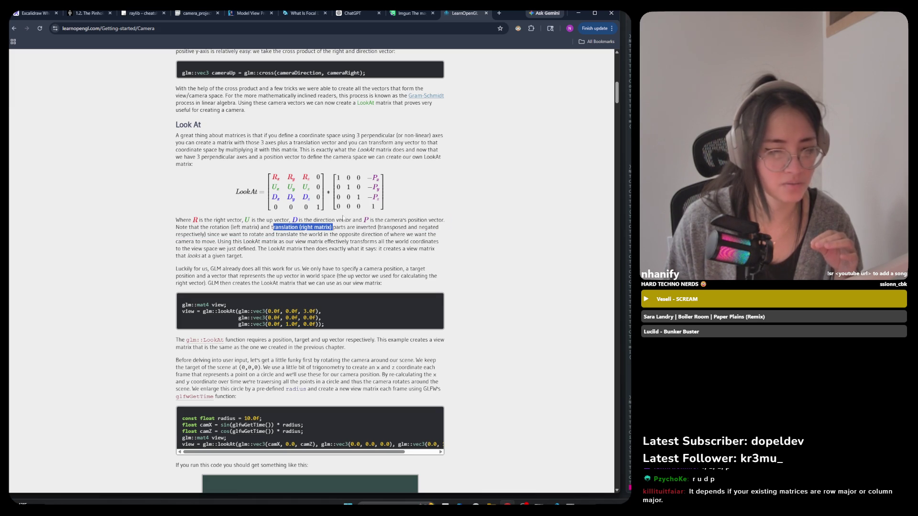
left_click(342, 178)
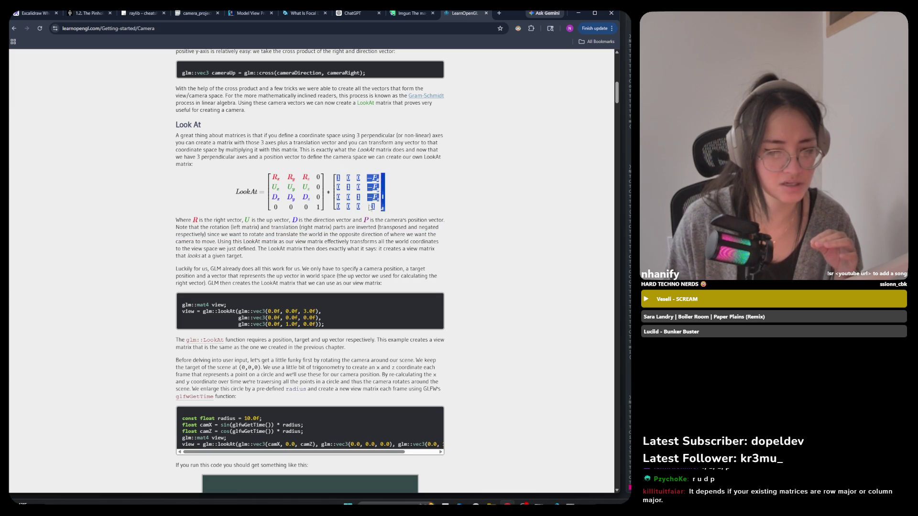
mouse_move(336, 176)
left_mouse_down()
mouse_move(352, 206)
mouse_move(378, 207)
left_mouse_up()
left_click(338, 178)
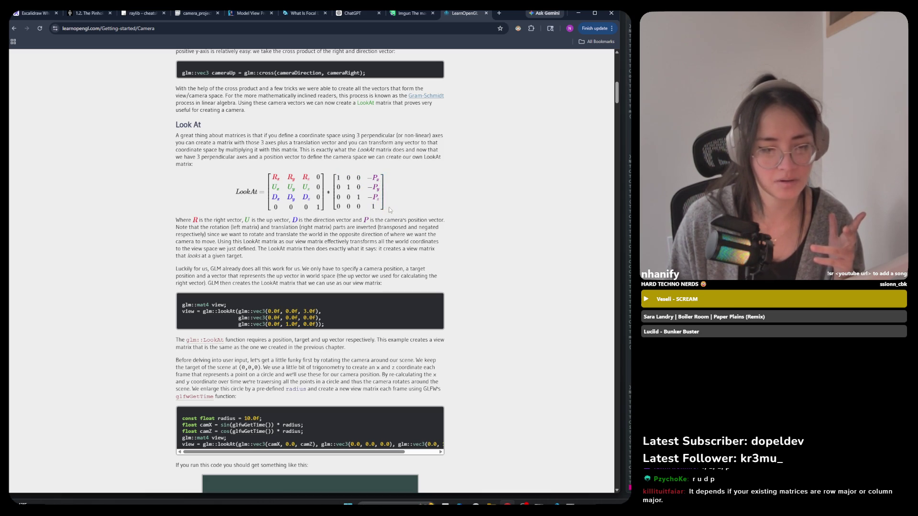
left_click_drag(390, 209, 338, 176)
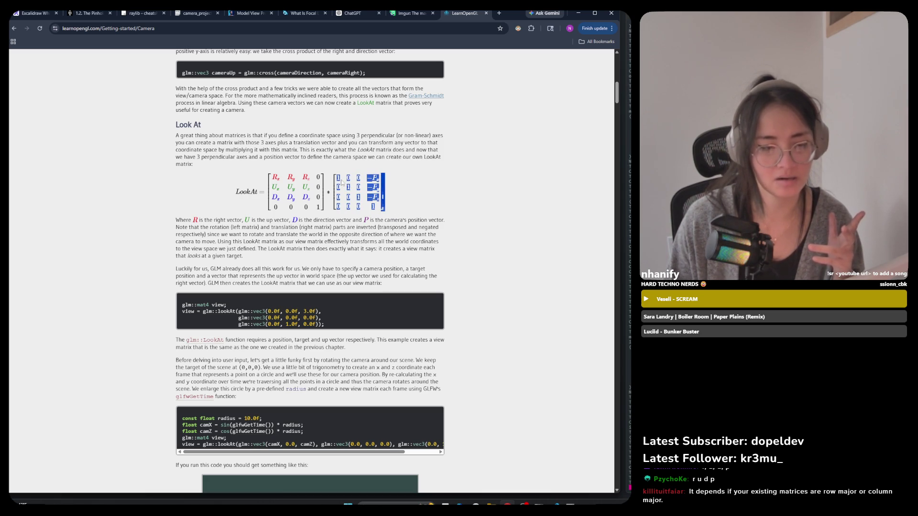
left_click(358, 201)
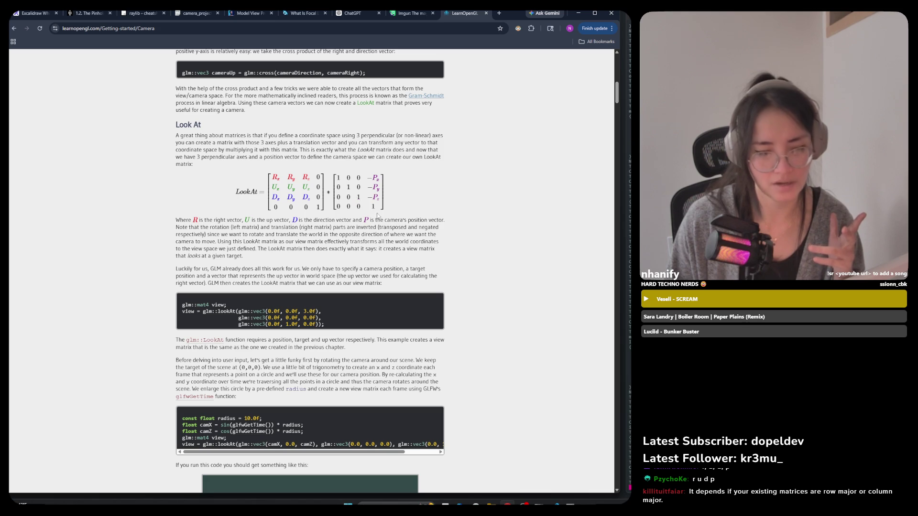
Step: Highlight the sentence defining R, U, D and P, the 'translation (right matrix)' phrase, and the left matrix's rotation entries
left_click_drag(377, 220, 384, 178)
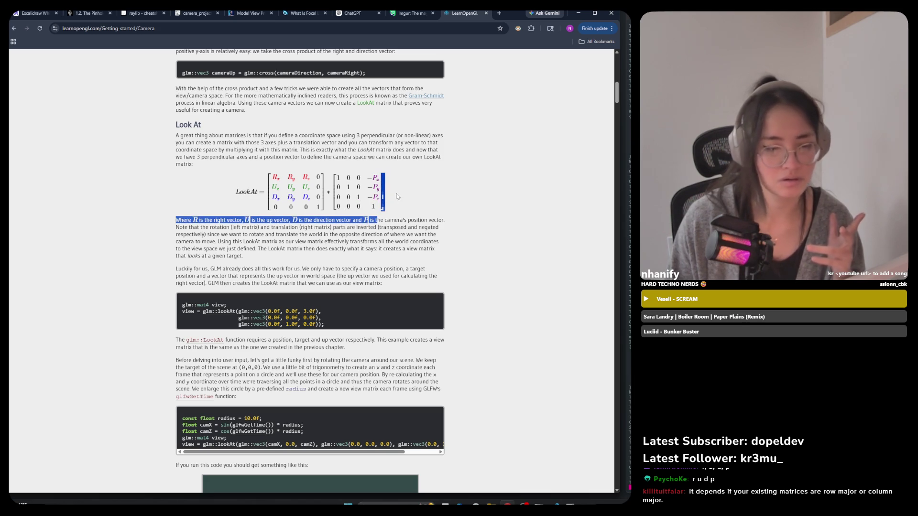
left_click(312, 231)
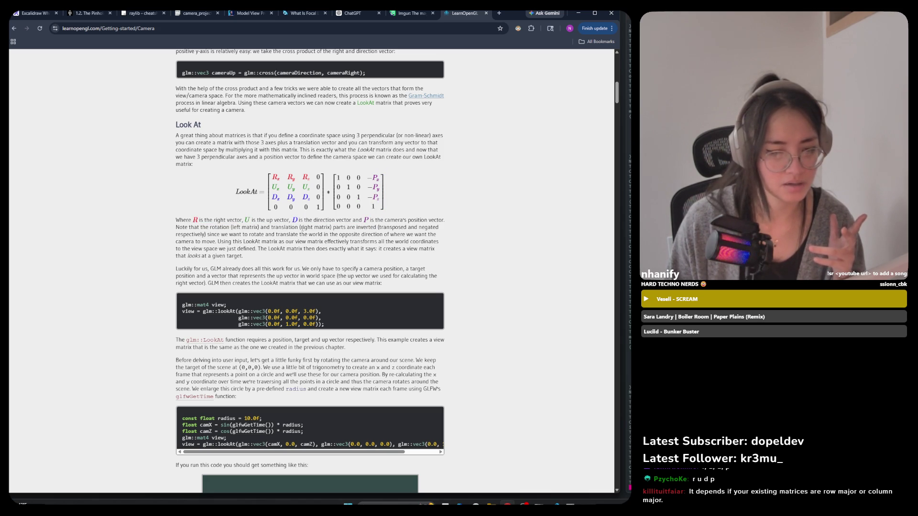
left_click_drag(271, 227, 328, 228)
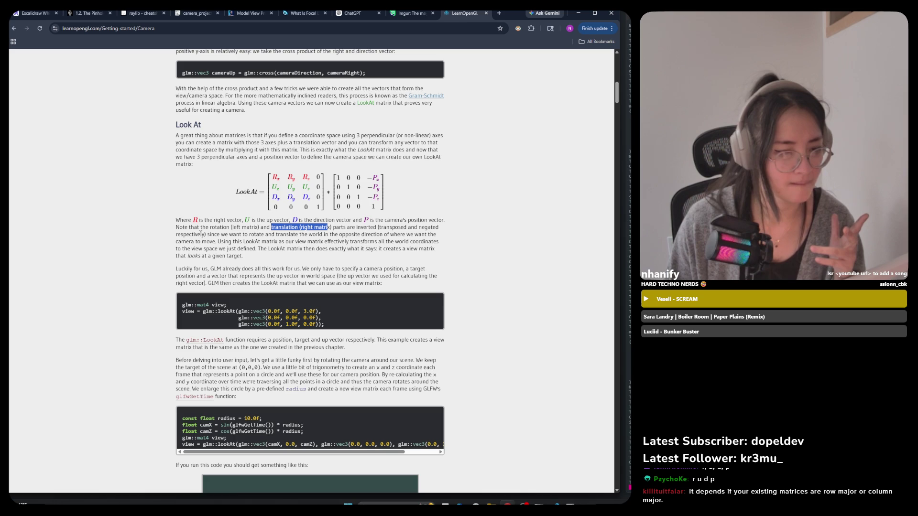
left_click_drag(283, 177, 437, 190)
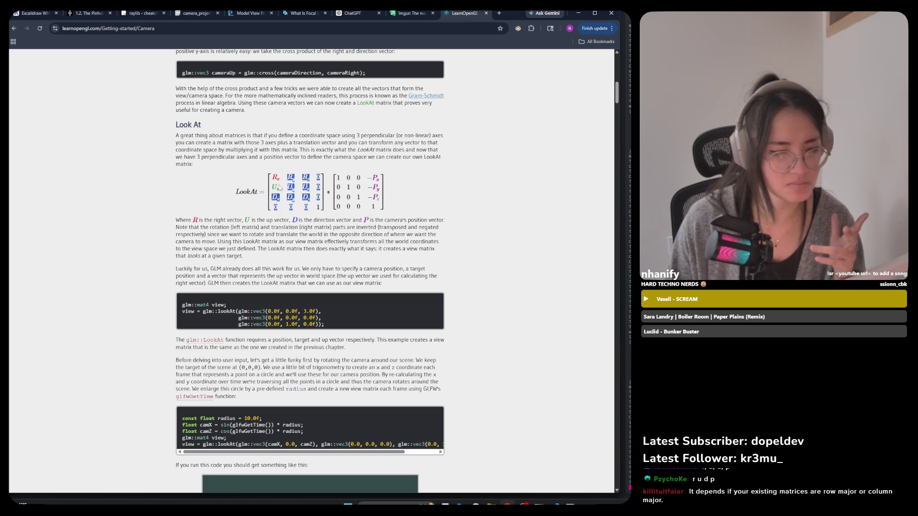
left_click(462, 186)
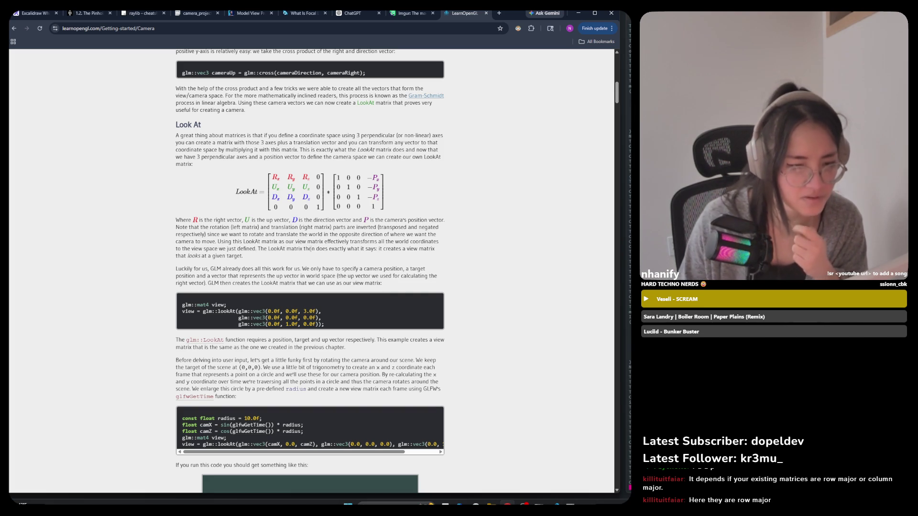
Step: Highlight the 'LookAt matrix as our view matrix' sentence, the view-space words, and the whole equation
left_click_drag(244, 242, 323, 245)
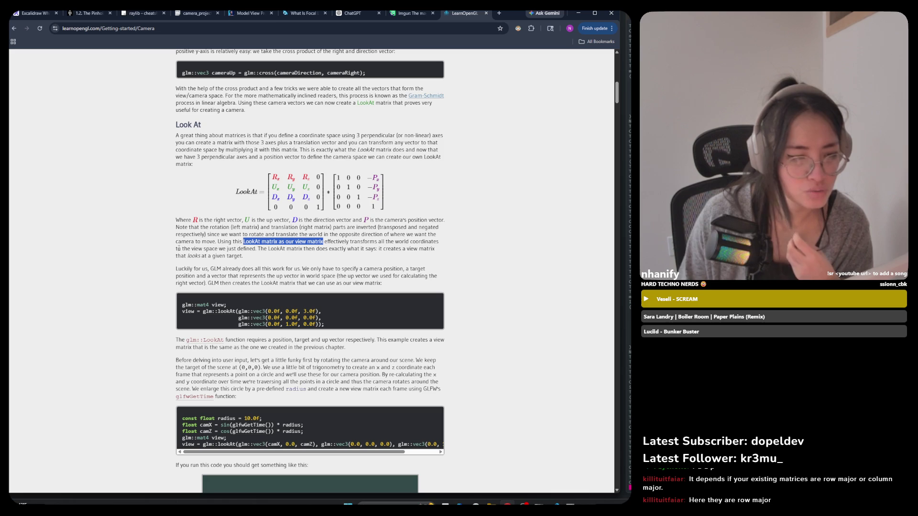
left_click_drag(203, 248, 247, 250)
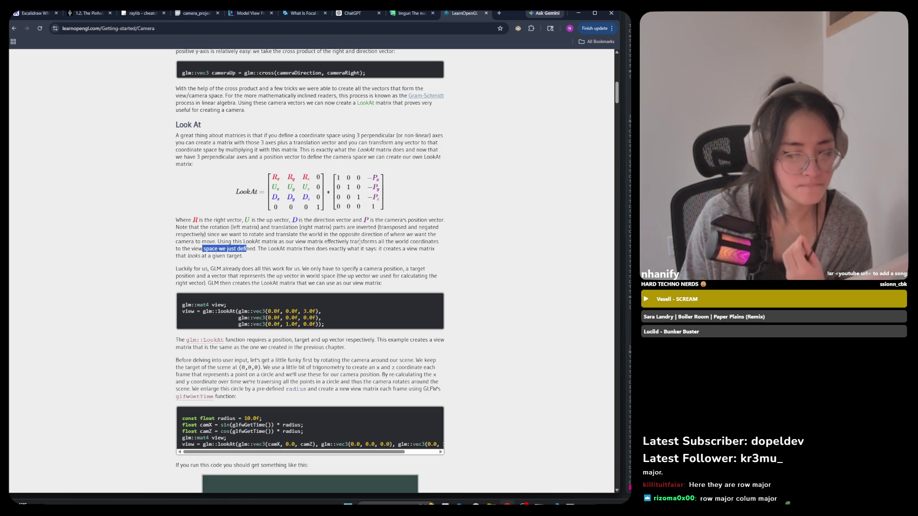
left_click_drag(385, 213, 262, 178)
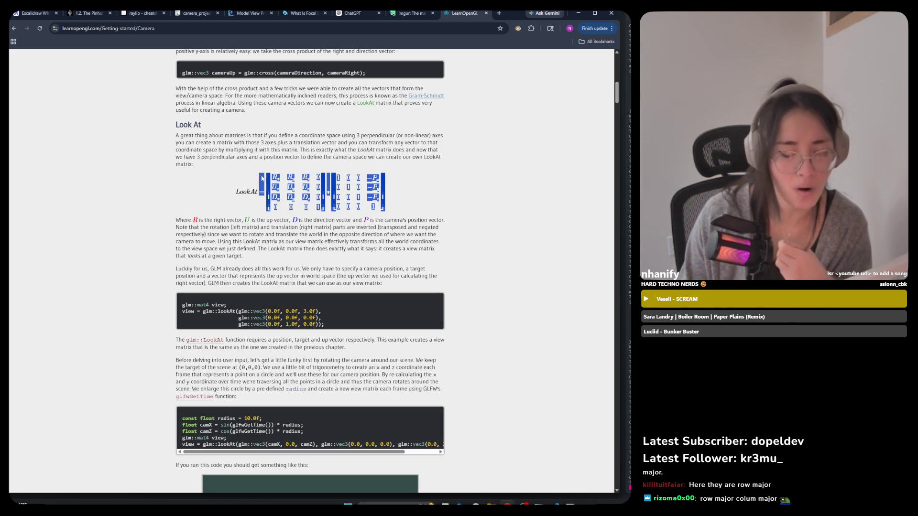
left_click(262, 178)
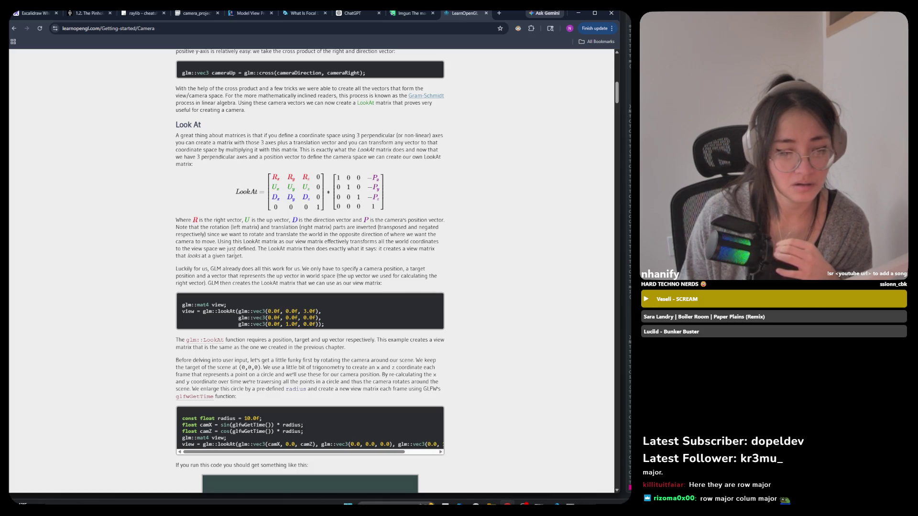
mouse_move(224, 241)
left_mouse_down()
mouse_move(343, 241)
mouse_move(201, 254)
mouse_move(218, 249)
left_mouse_up()
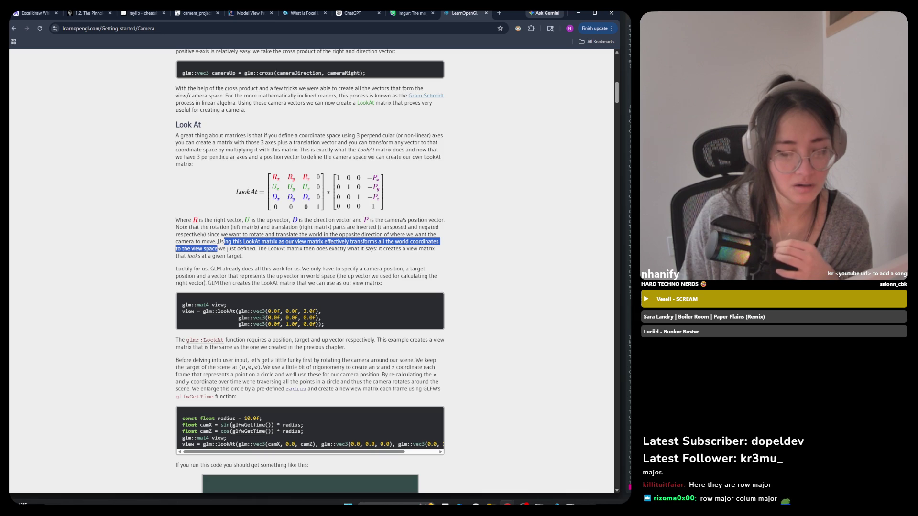
left_click(248, 256)
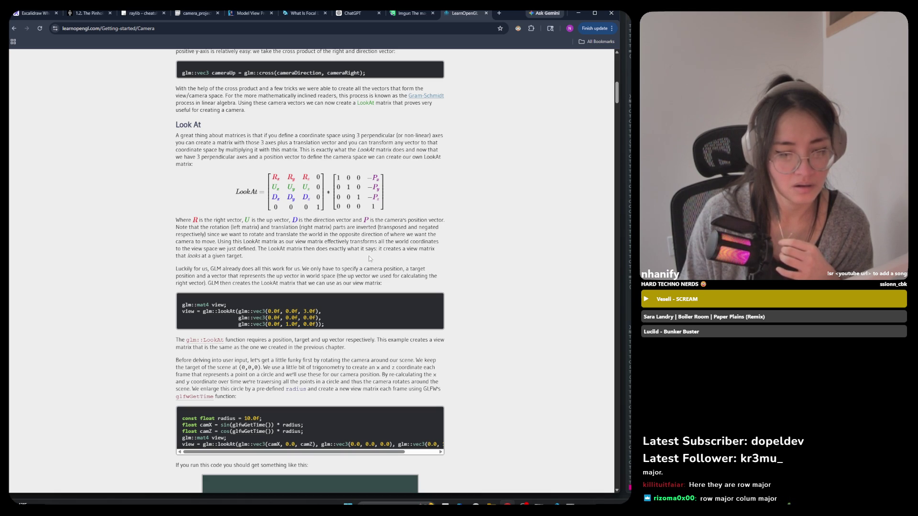
Step: Highlight the phrases about creating a view matrix that looks at a target and GLM doing this work
mouse_move(396, 249)
left_mouse_down()
mouse_move(436, 253)
mouse_move(194, 262)
mouse_move(262, 262)
left_mouse_up()
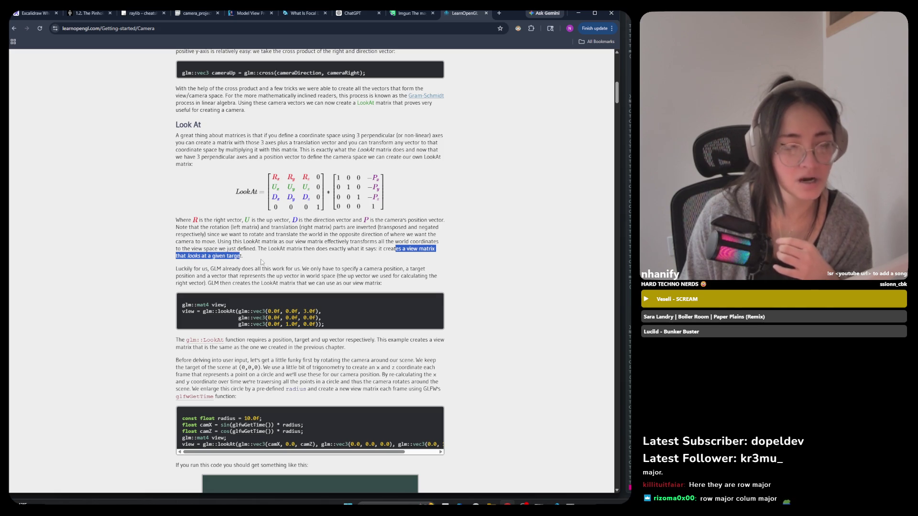
left_click(336, 249)
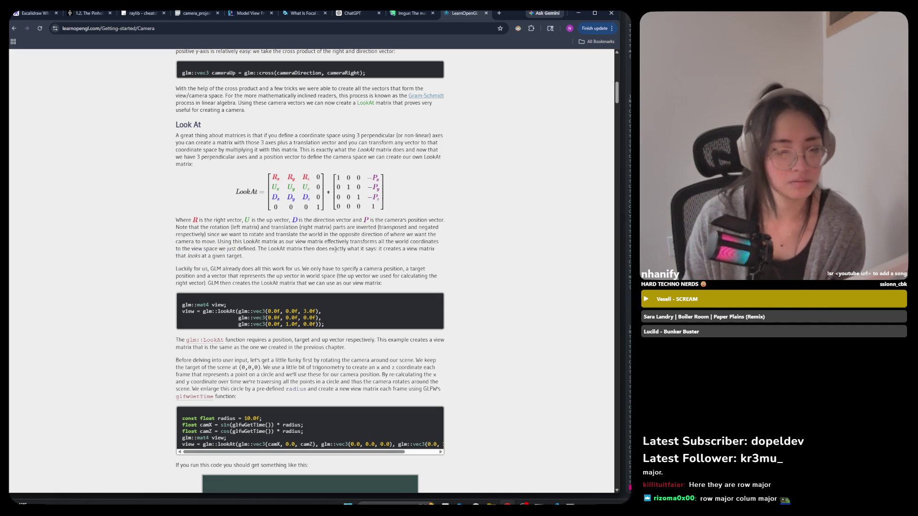
left_click_drag(379, 249, 397, 257)
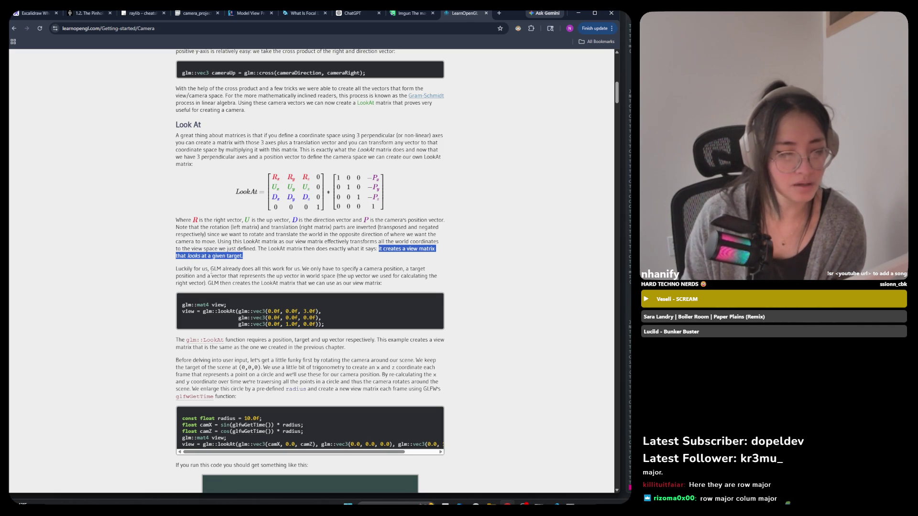
left_click(212, 276)
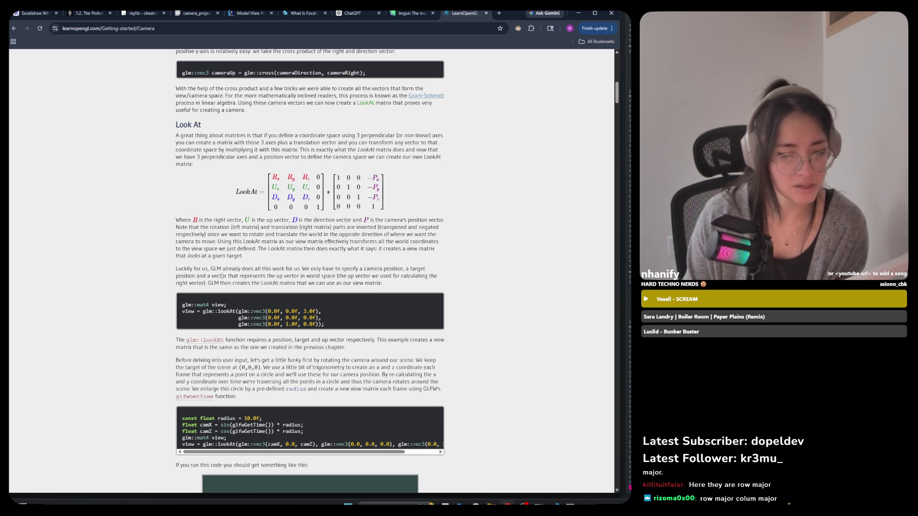
mouse_move(238, 269)
left_mouse_down()
mouse_move(409, 270)
mouse_move(187, 276)
mouse_move(336, 277)
left_mouse_up()
left_click(318, 268)
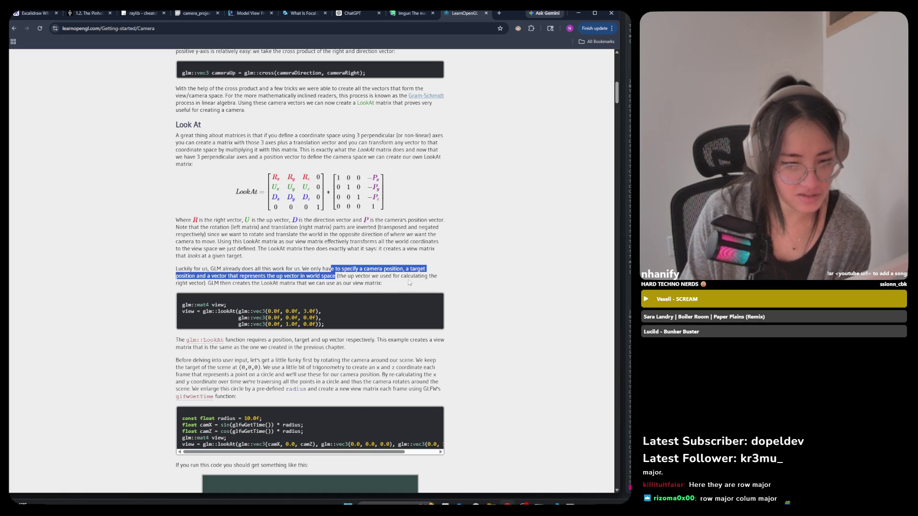
Step: Highlight the Luckily paragraph's GLM sentence, then the whole Look At section text
left_click(210, 284)
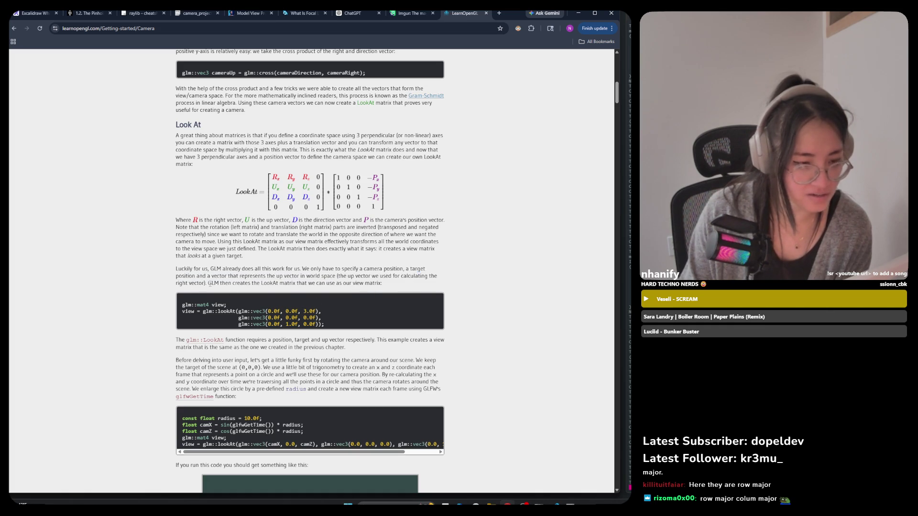
mouse_move(217, 289)
left_mouse_down()
mouse_move(252, 278)
mouse_move(342, 285)
mouse_move(350, 294)
left_mouse_up()
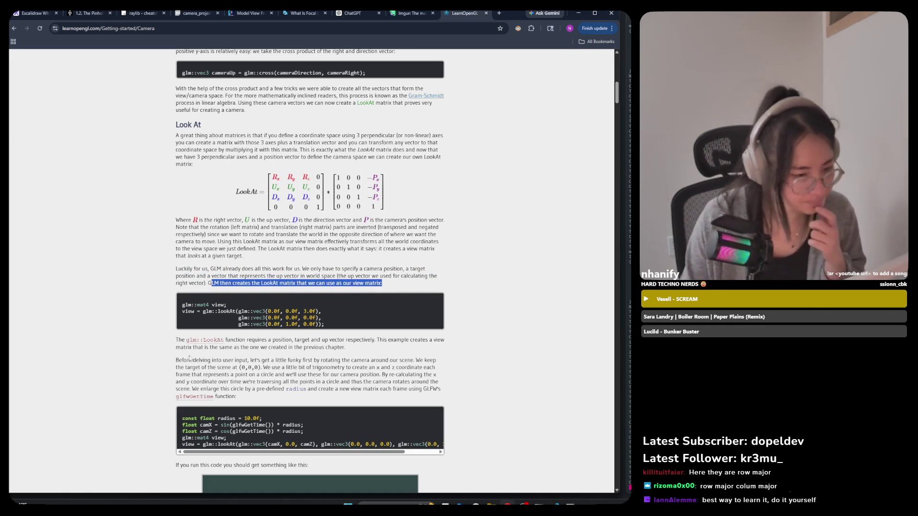
left_click(243, 334)
scroll(177, 275, "down", 2)
mouse_move(175, 53)
left_mouse_down()
mouse_move(277, 309)
mouse_move(236, 326)
left_mouse_up()
scroll(224, 346, "down", 1)
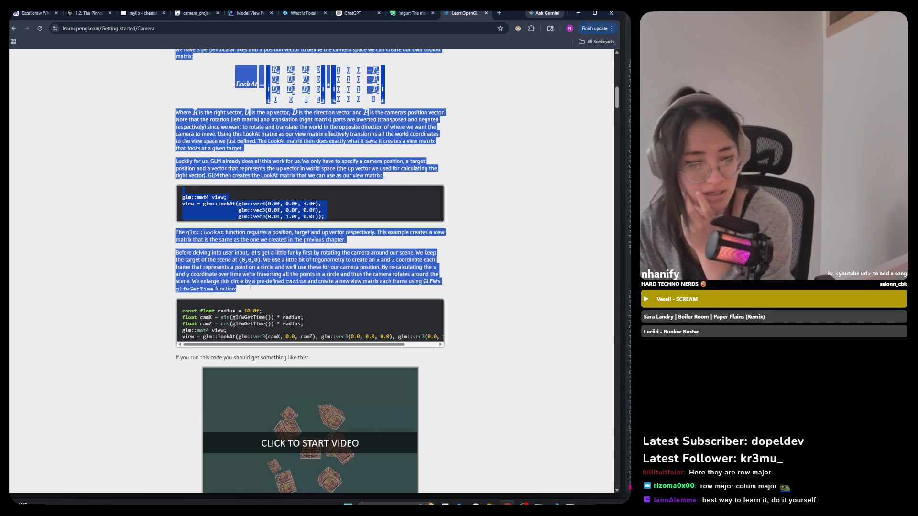
left_click(249, 285)
Step: Scroll back up and mark the R_z entry of the LookAt matrix
scroll(247, 284, "up", 1)
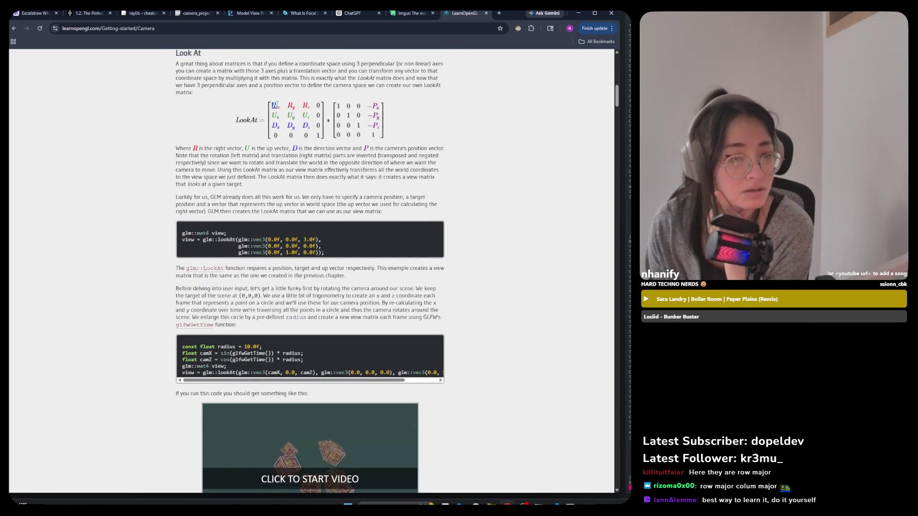
double_click(305, 106)
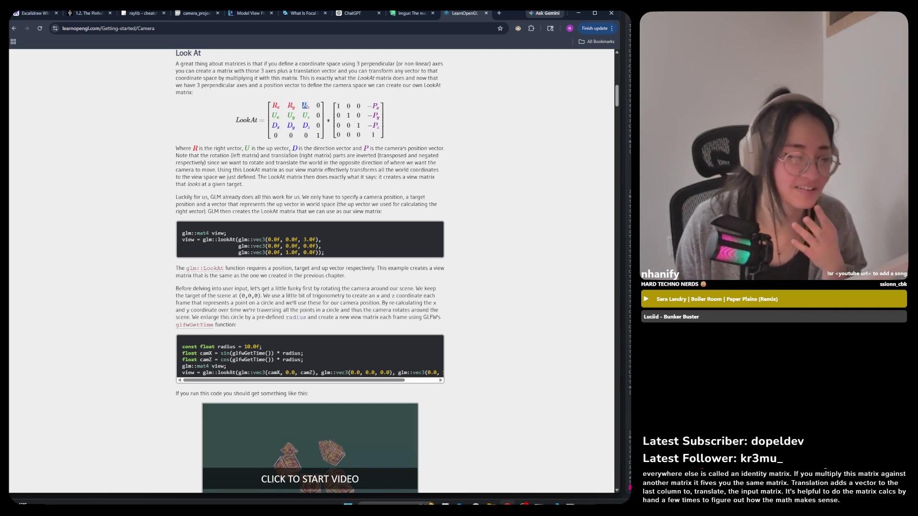
scroll(290, 154, "up", 1)
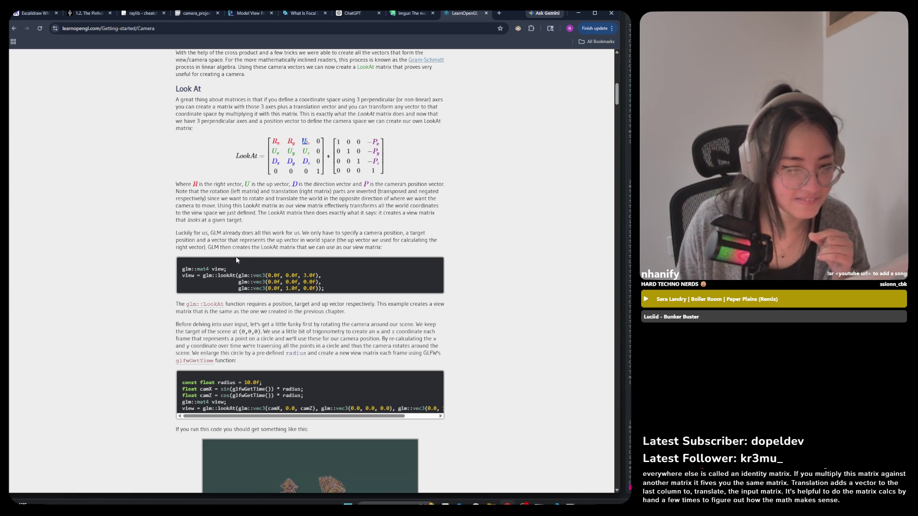
Step: Scroll past the glfwGetTime code and start the rotating-cubes demo video
scroll(235, 263, "down", 2)
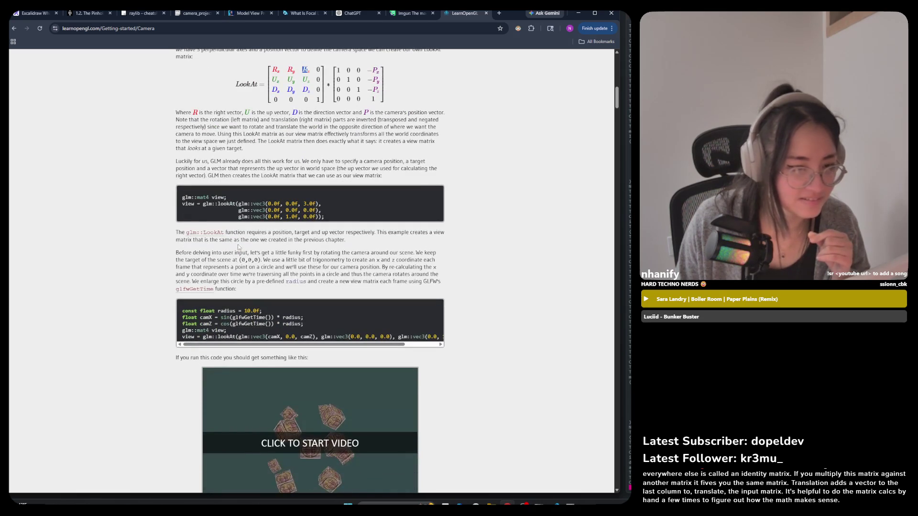
left_click_drag(252, 240, 322, 250)
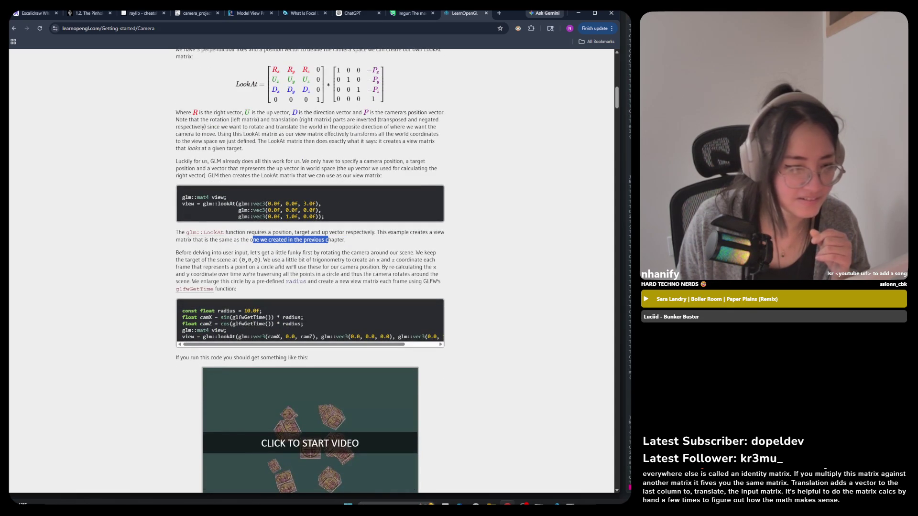
left_click(240, 245)
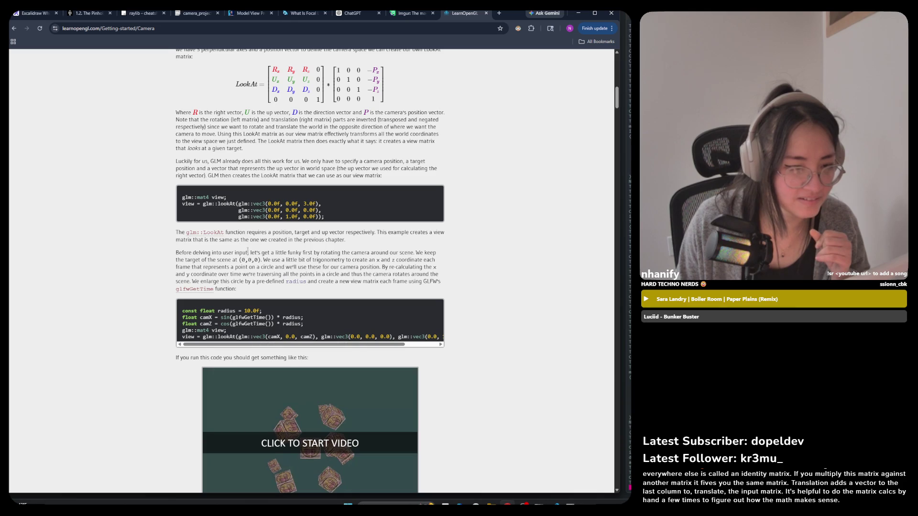
scroll(233, 270, "down", 4)
left_click(318, 306)
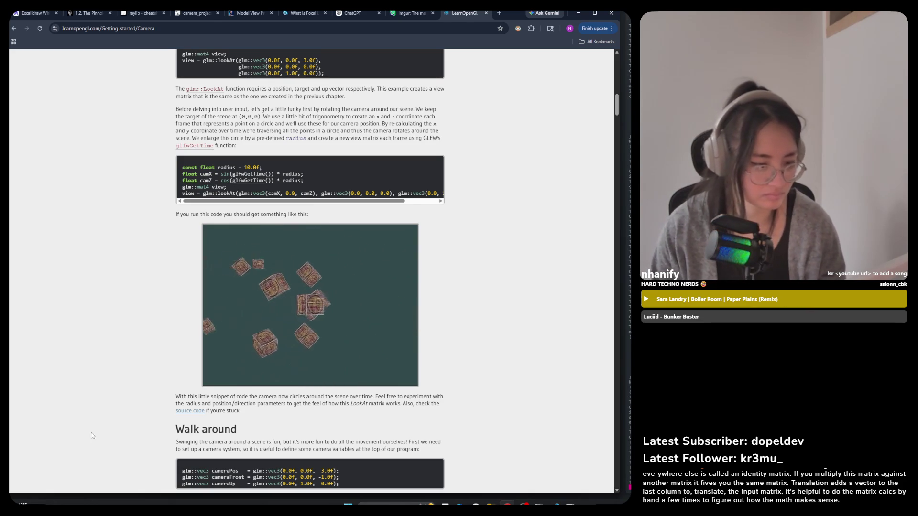
Step: Scroll down to Movement speed and start the smooth-movement cubes demo video
scroll(93, 435, "down", 2)
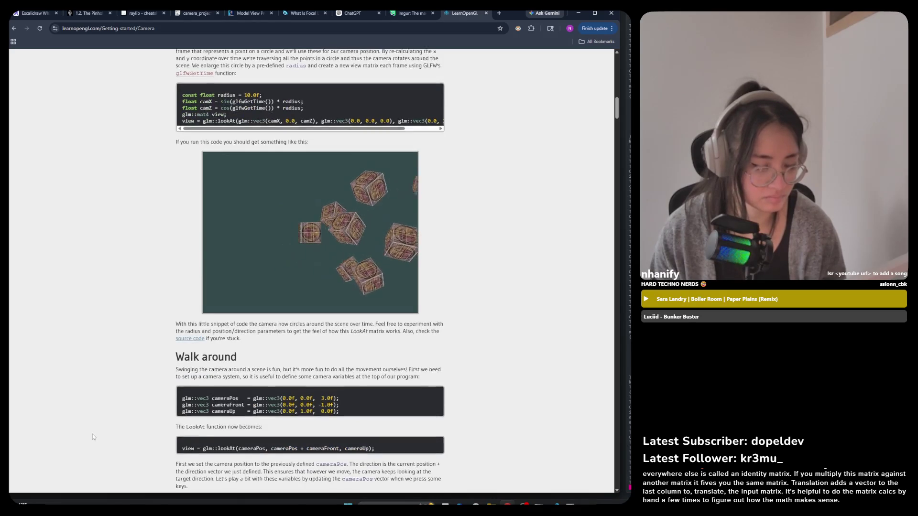
scroll(93, 434, "down", 5)
scroll(93, 435, "down", 7)
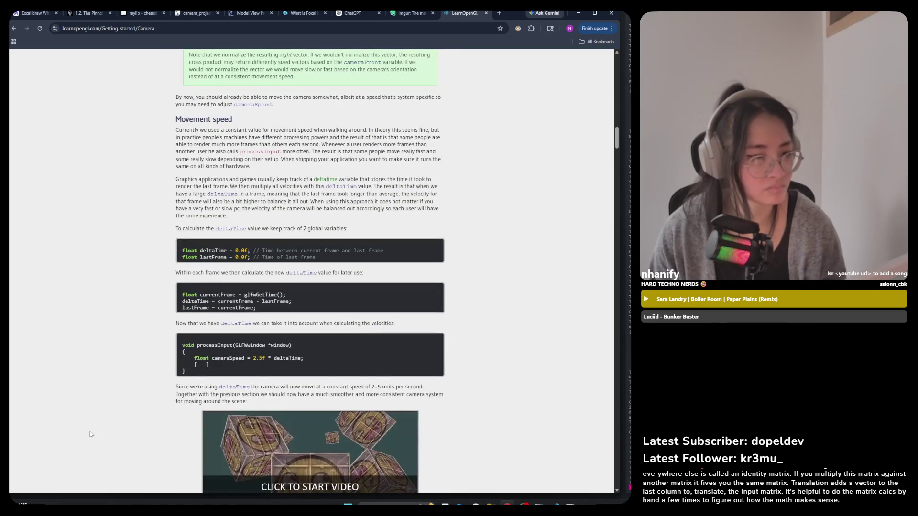
scroll(87, 434, "down", 3)
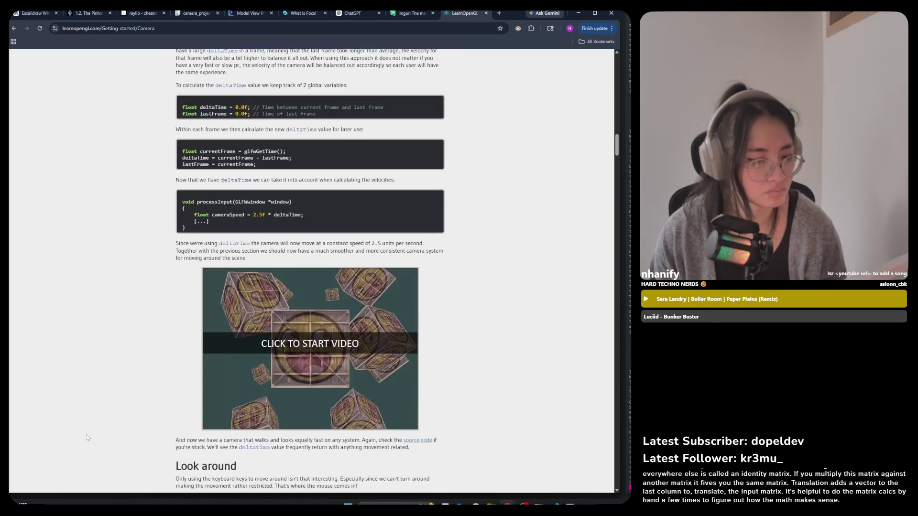
left_click(271, 358)
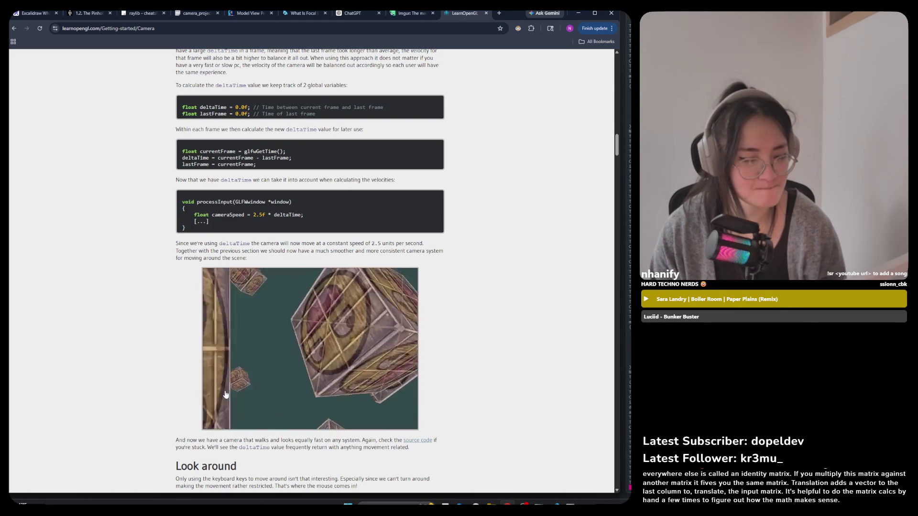
Step: Skim ahead toward Euler angles, then scroll back up to the processInput code
scroll(226, 394, "down", 3)
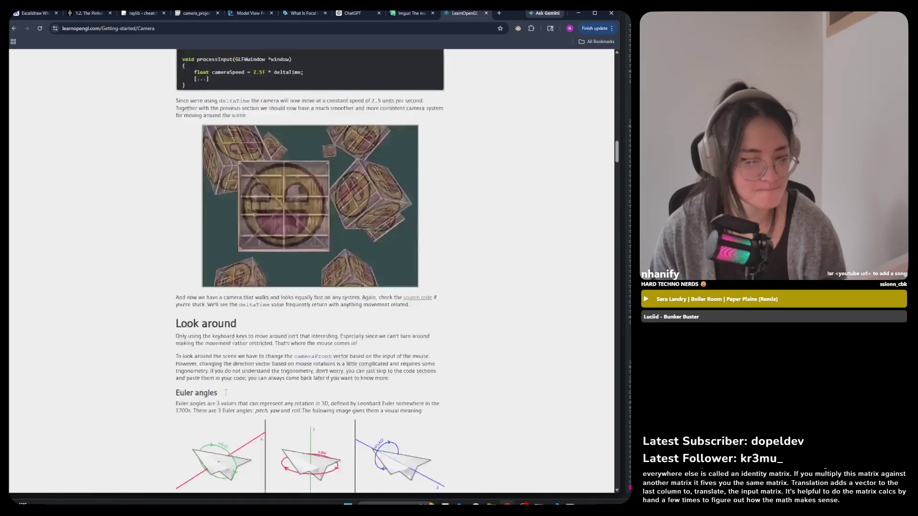
scroll(225, 395, "down", 3)
scroll(225, 395, "up", 3)
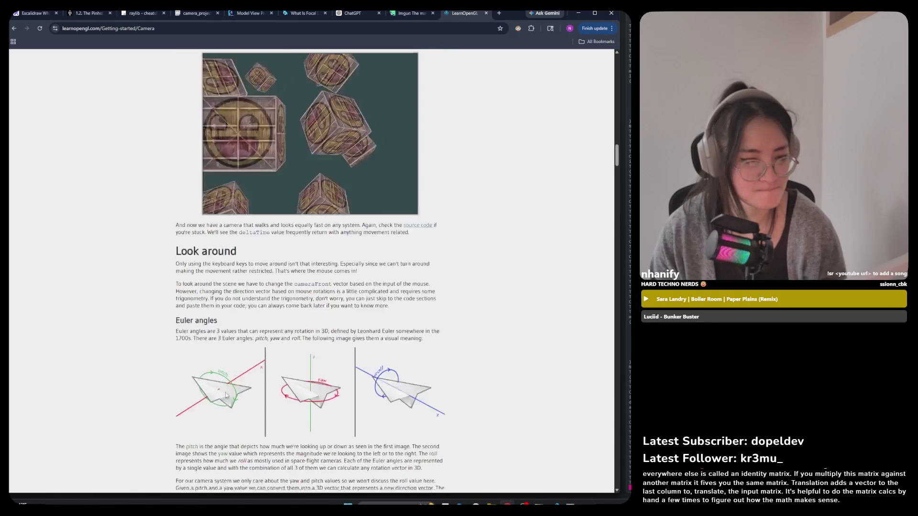
scroll(225, 396, "down", 10)
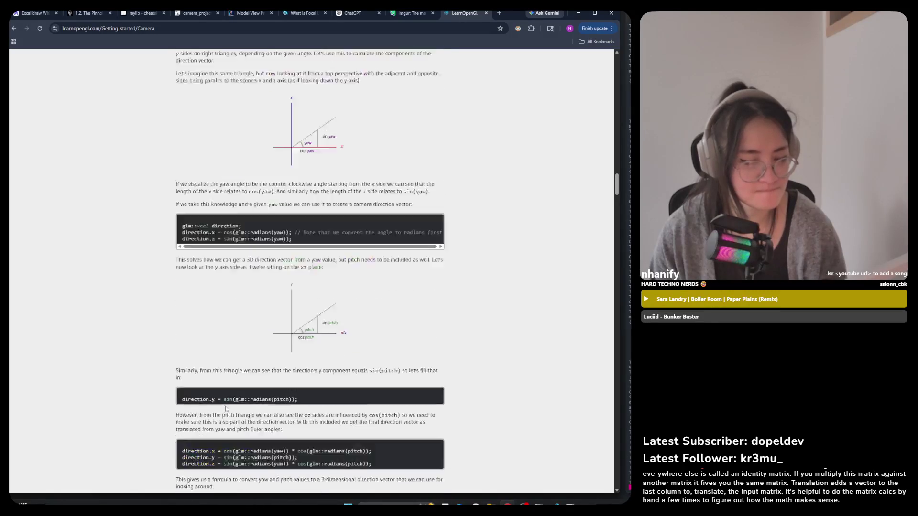
scroll(225, 411, "up", 6)
scroll(225, 411, "up", 15)
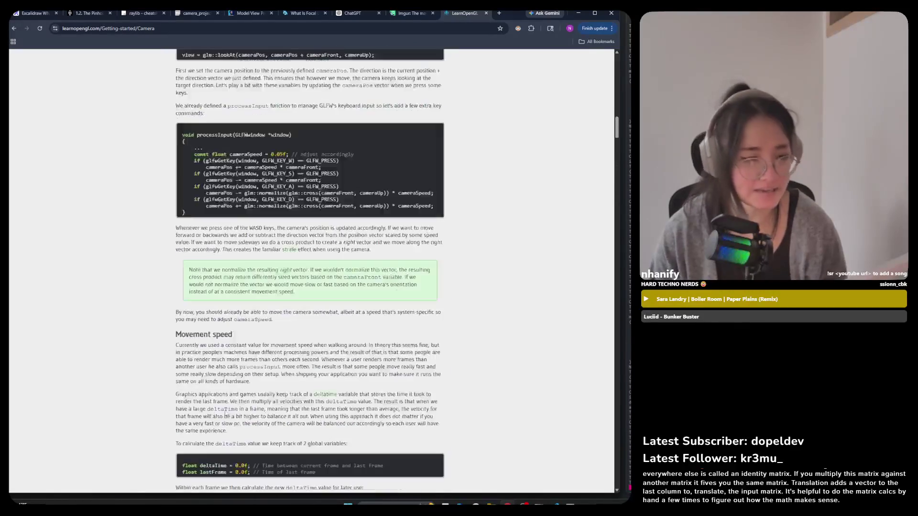
scroll(223, 402, "up", 5)
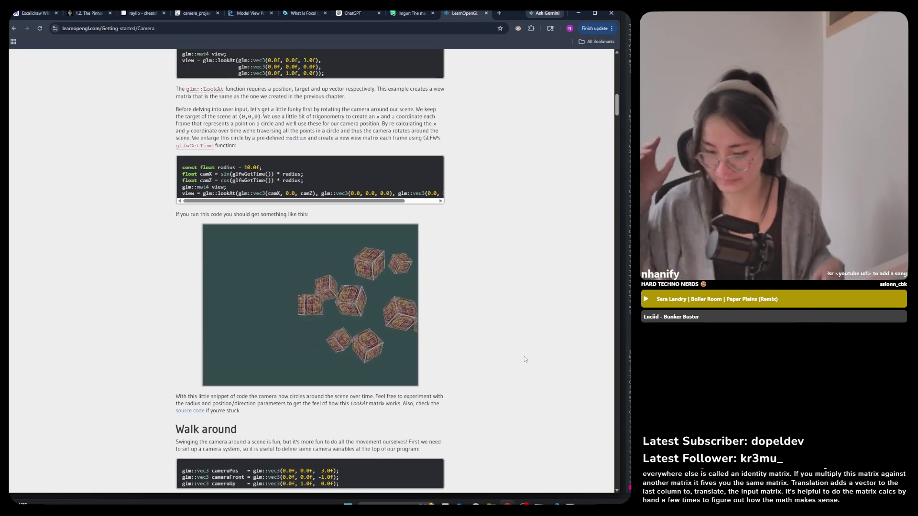
key("XF86AudioRaiseVolume")
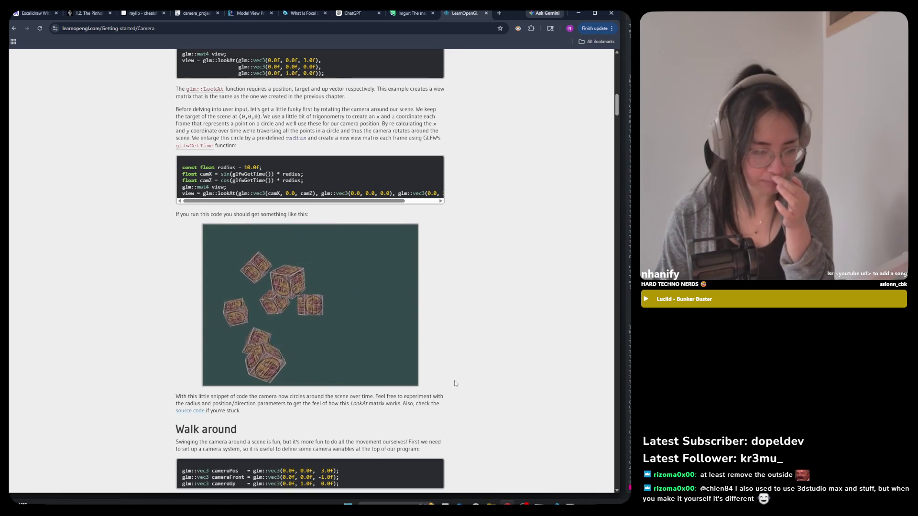
Step: Scroll past Walk around to the Movement speed section's deltaTime and cameraSpeed snippets
scroll(455, 383, "down", 2)
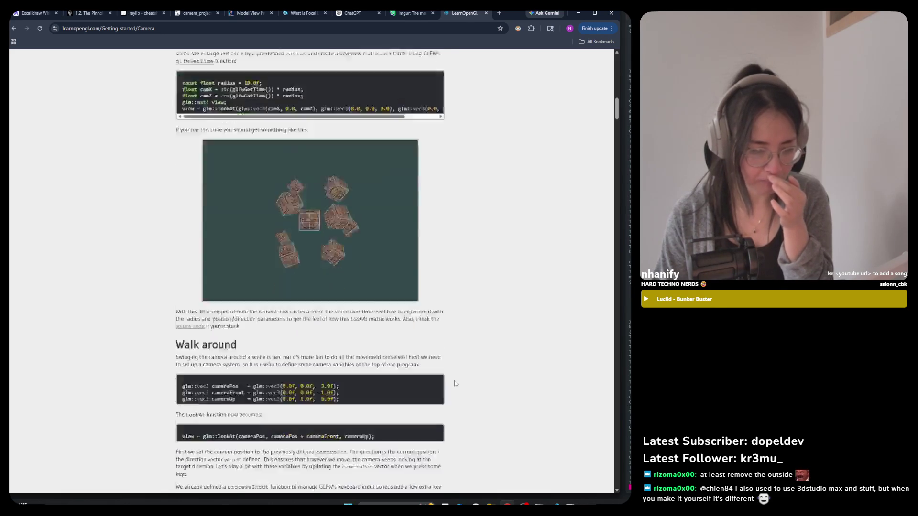
scroll(455, 383, "down", 2)
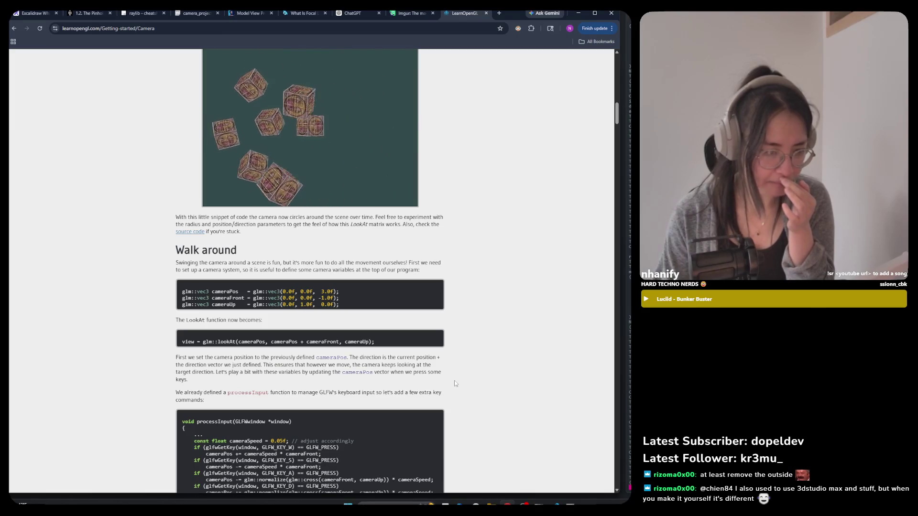
scroll(455, 384, "down", 2)
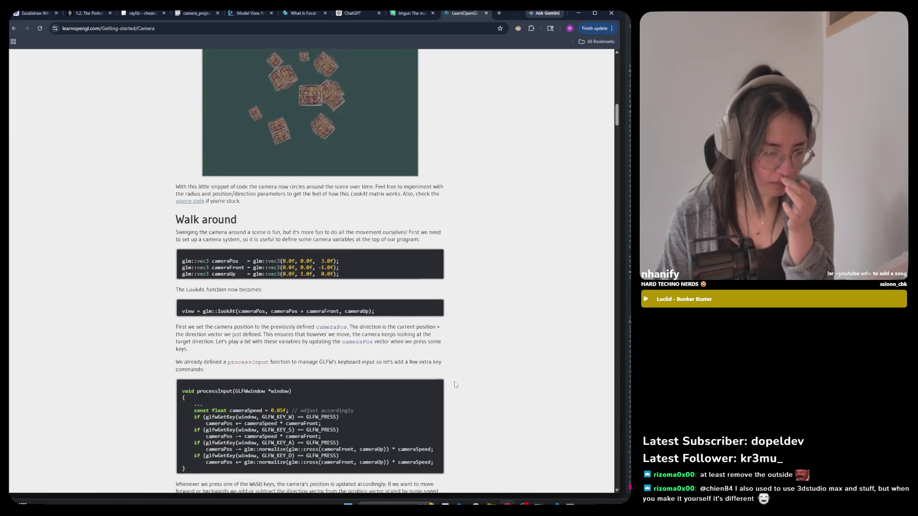
scroll(455, 385, "down", 8)
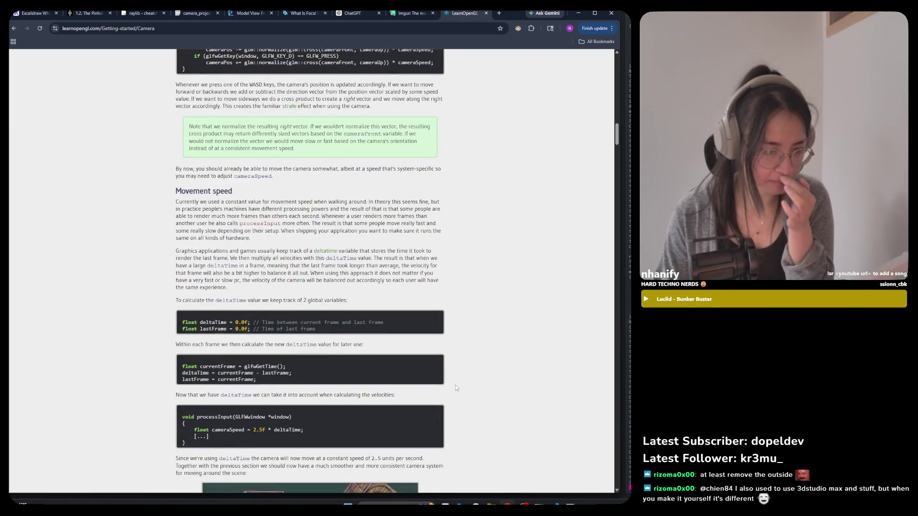
scroll(456, 388, "down", 2)
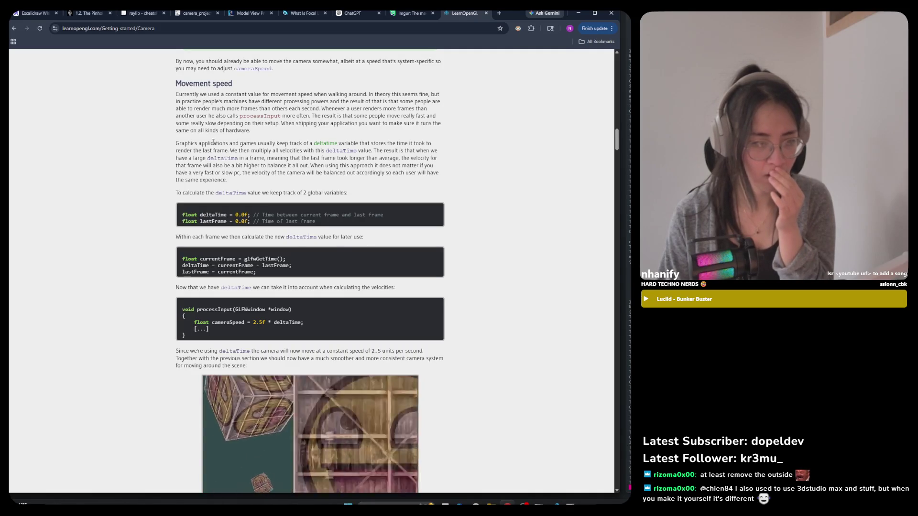
Step: Highlight the deltatime sentences, including multiplying velocities by deltaTime and a large deltaTime
mouse_move(201, 143)
left_mouse_down()
mouse_move(395, 144)
mouse_move(223, 166)
mouse_move(433, 145)
mouse_move(230, 158)
mouse_move(232, 151)
left_mouse_up()
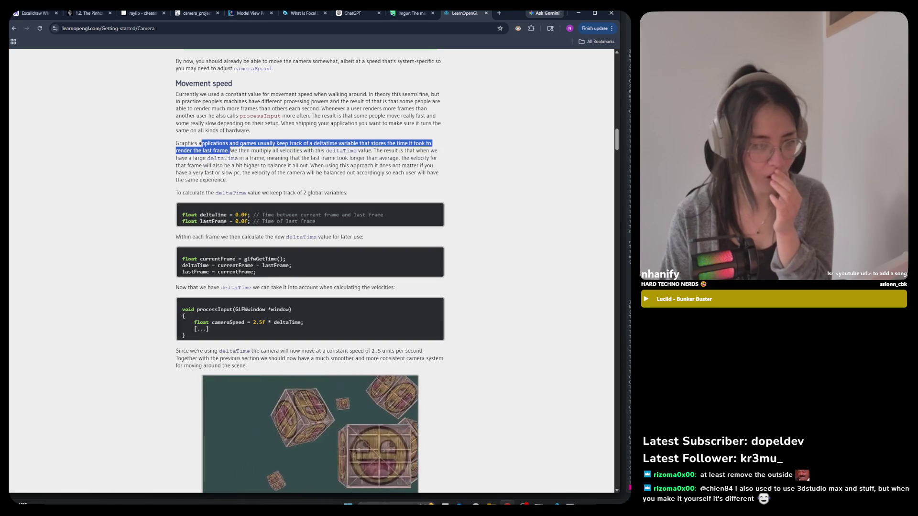
left_click(239, 151)
mouse_move(239, 151)
left_mouse_down()
mouse_move(361, 144)
mouse_move(366, 151)
left_mouse_up()
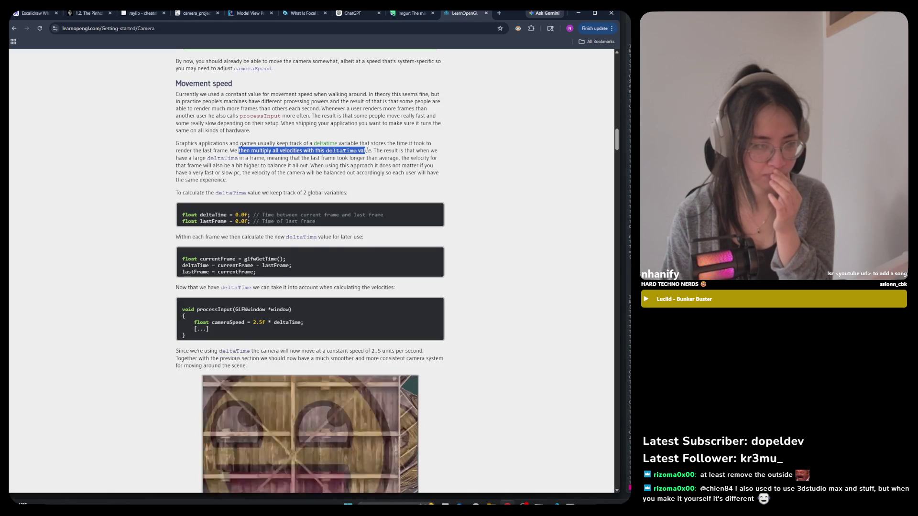
left_click_drag(366, 151, 370, 151)
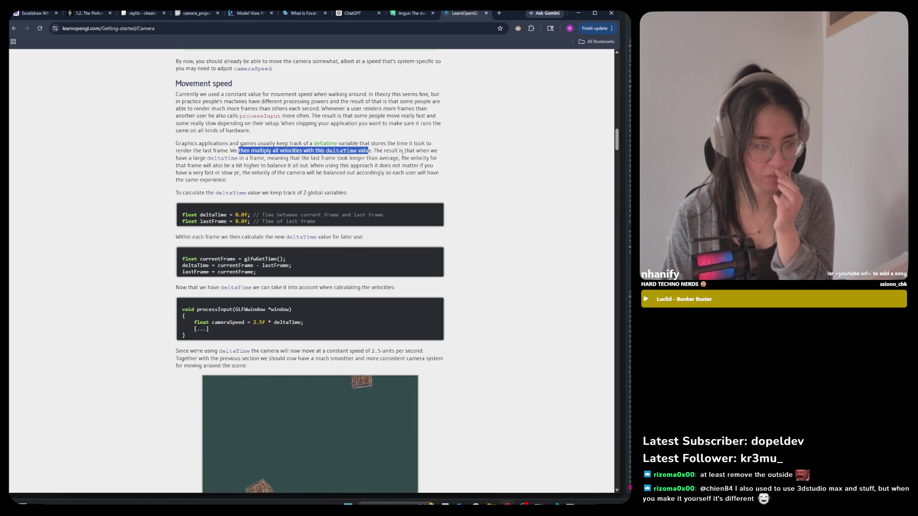
left_click_drag(200, 158, 379, 160)
left_click(286, 159)
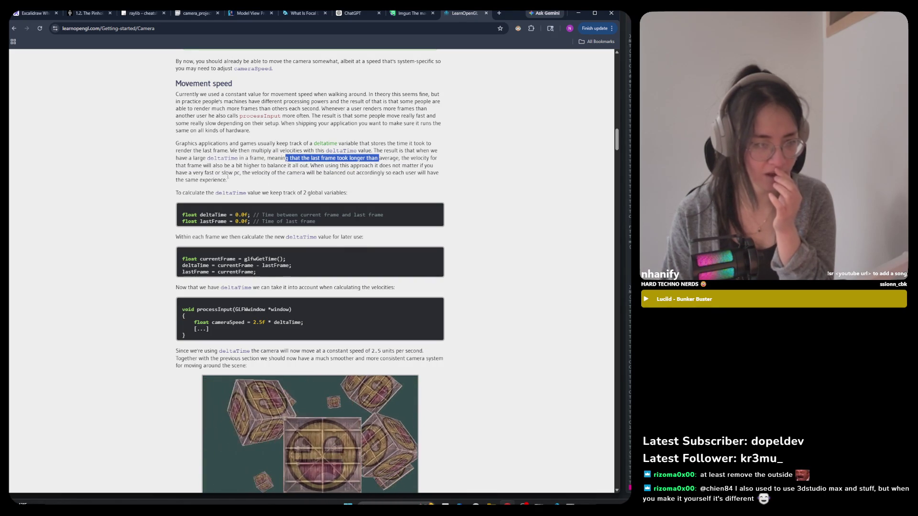
Step: Highlight the sentences on slow frames and fast or slow PCs, then scroll to Look around
mouse_move(199, 166)
left_mouse_down()
mouse_move(429, 167)
mouse_move(195, 180)
mouse_move(248, 176)
left_mouse_up()
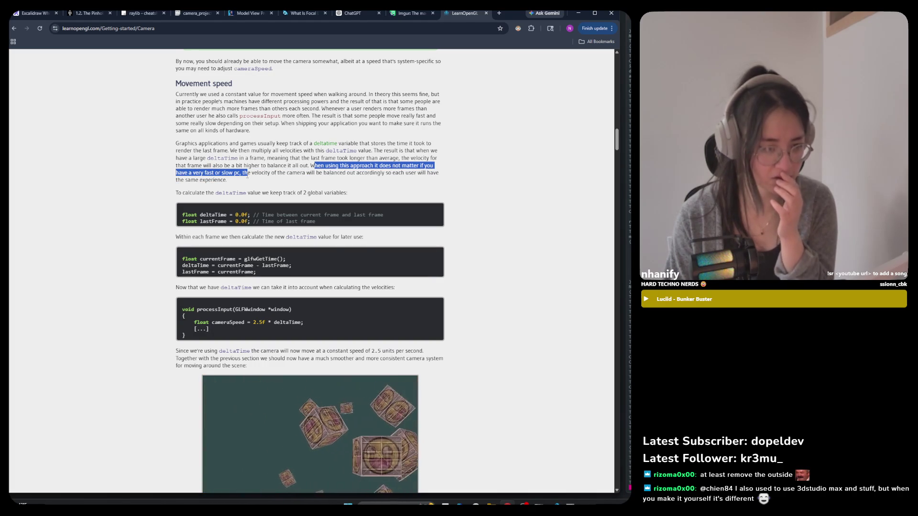
left_click_drag(248, 176, 354, 183)
left_click(356, 181)
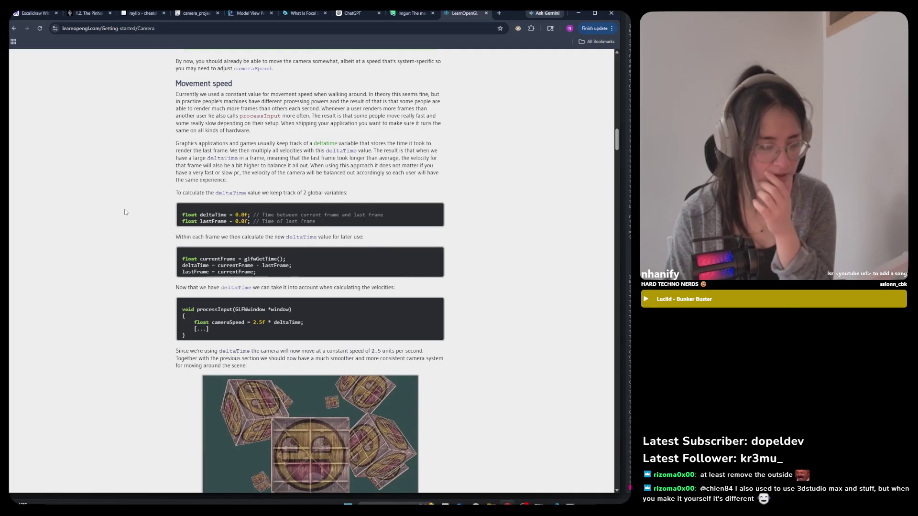
scroll(120, 206, "down", 3)
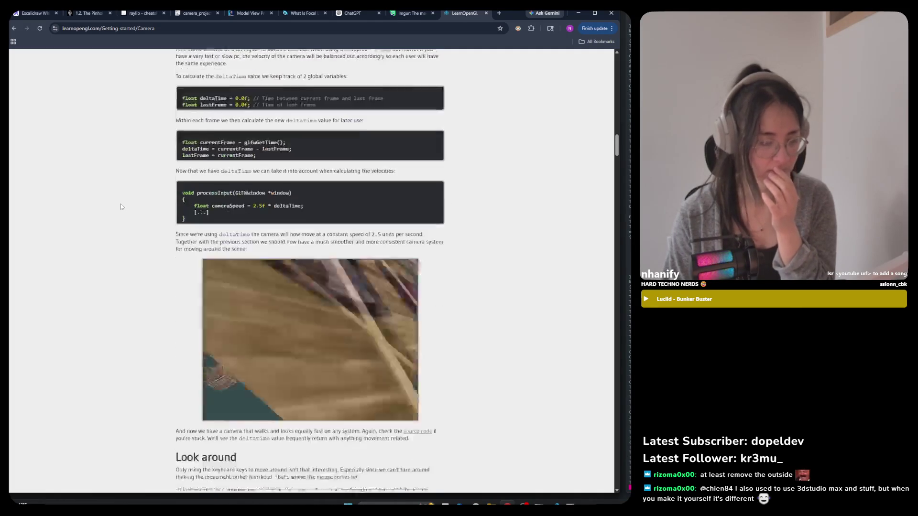
scroll(120, 203, "down", 2)
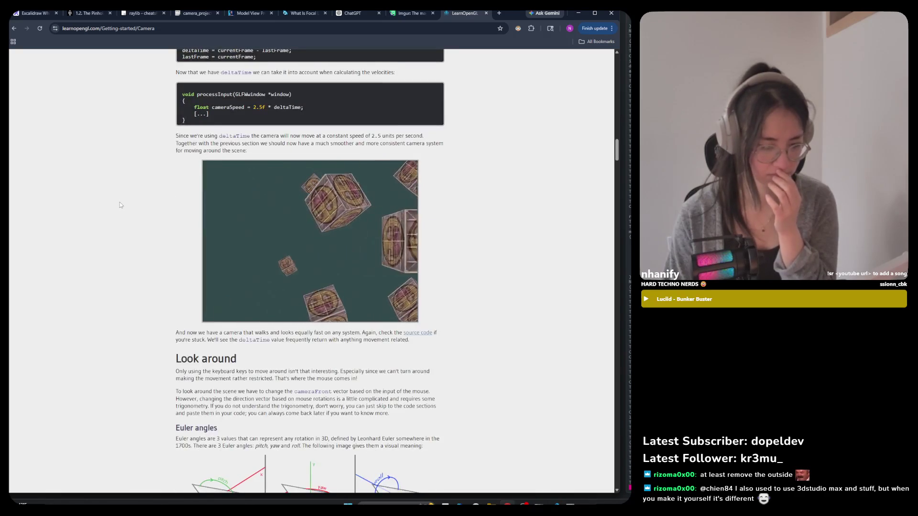
scroll(120, 204, "down", 3)
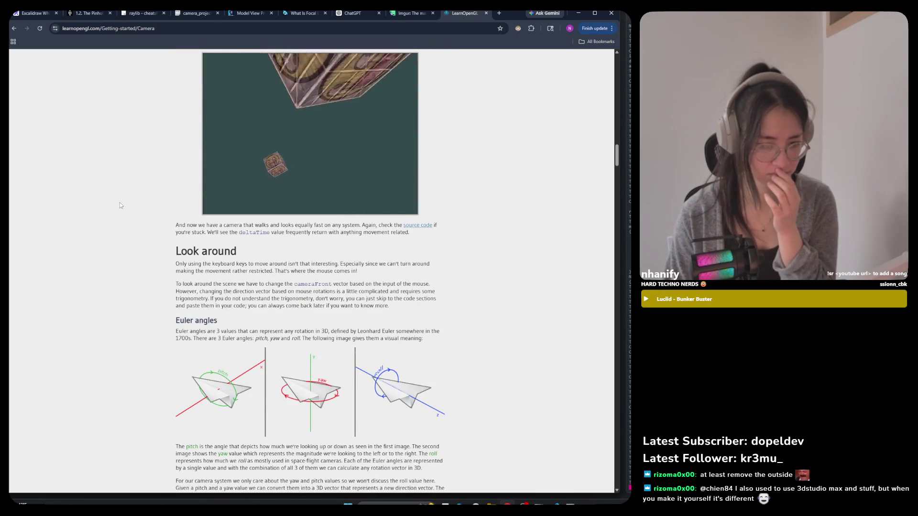
key("alt+Tab")
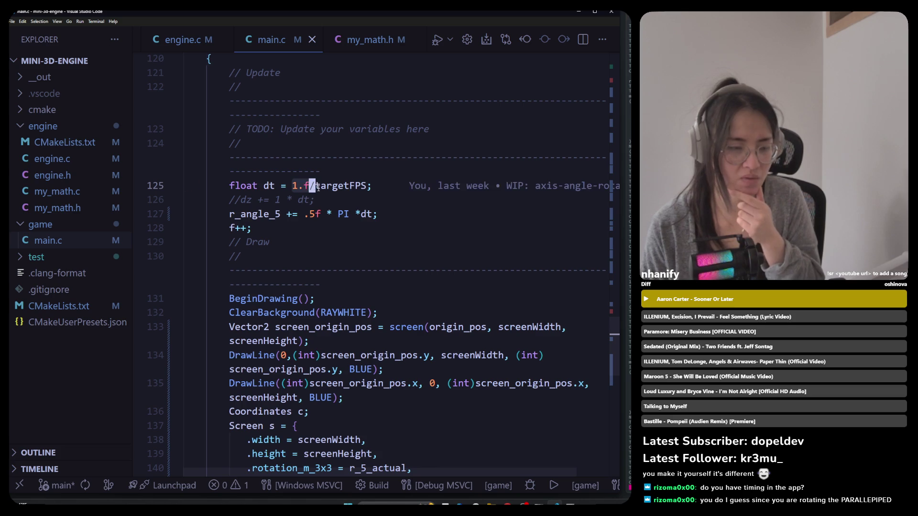
key("Left")
key("Left")
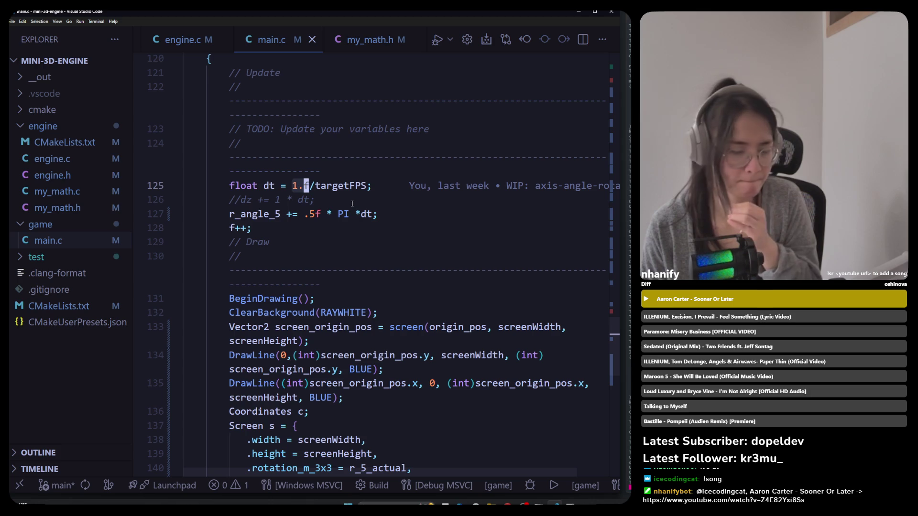
left_click(340, 195)
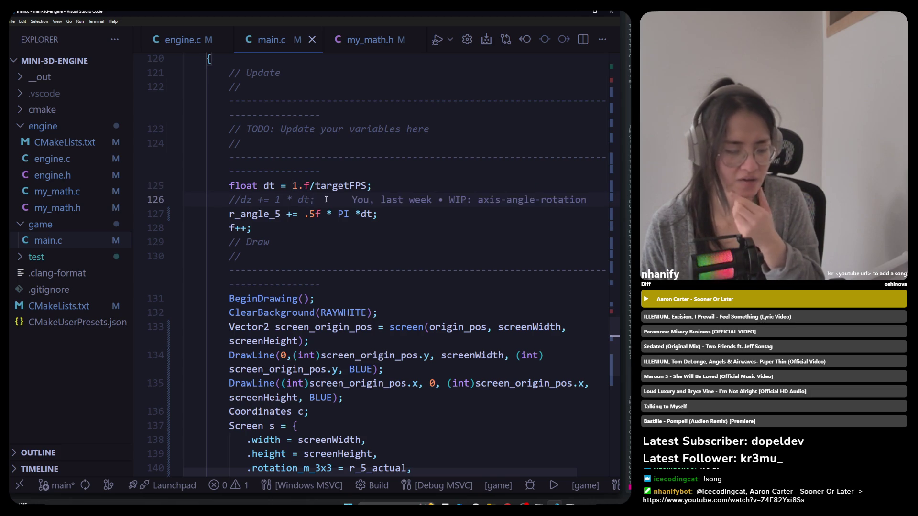
left_click(299, 259)
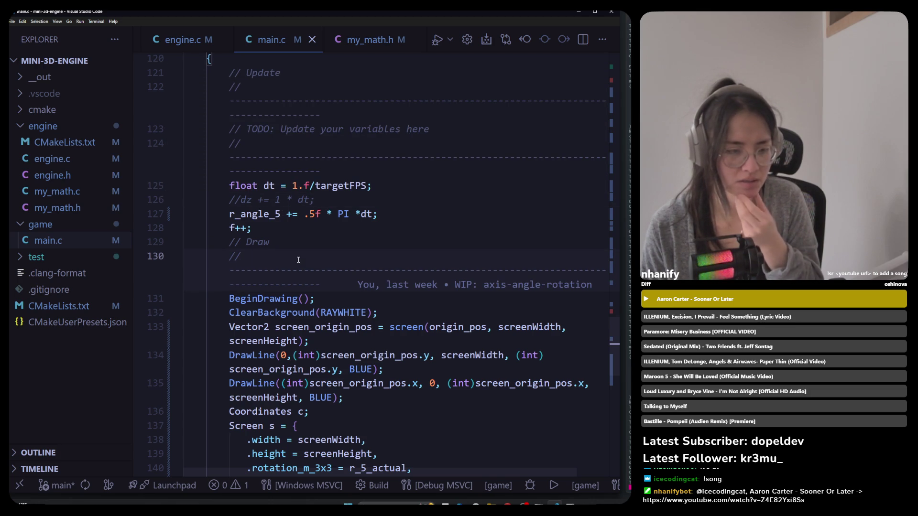
left_click(313, 199)
left_click(334, 185)
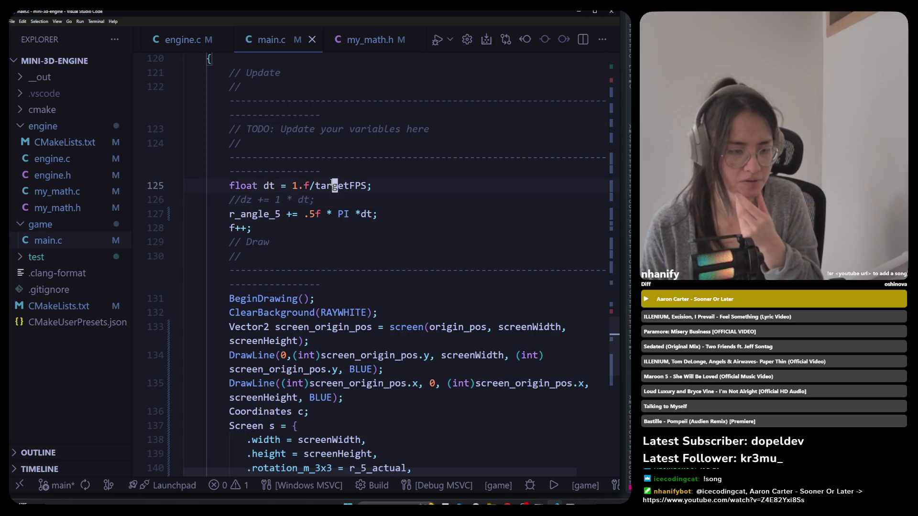
left_click(289, 249)
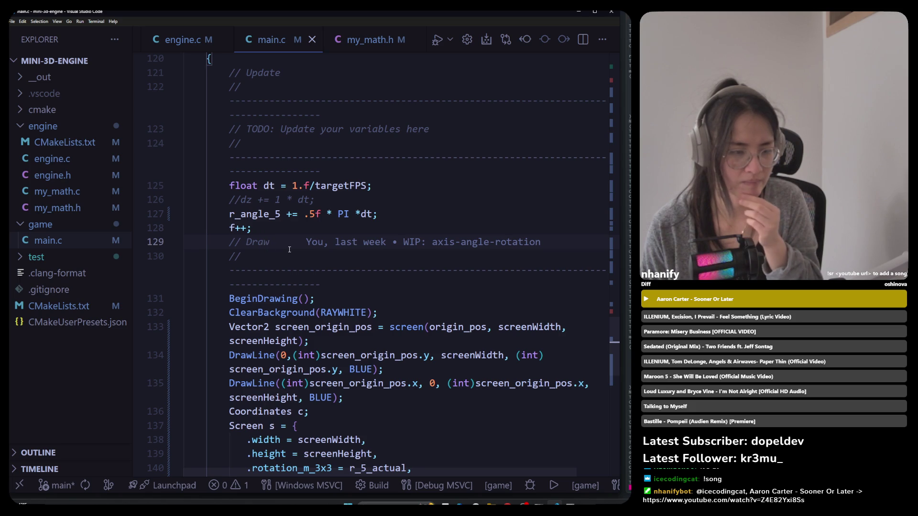
left_click(268, 186)
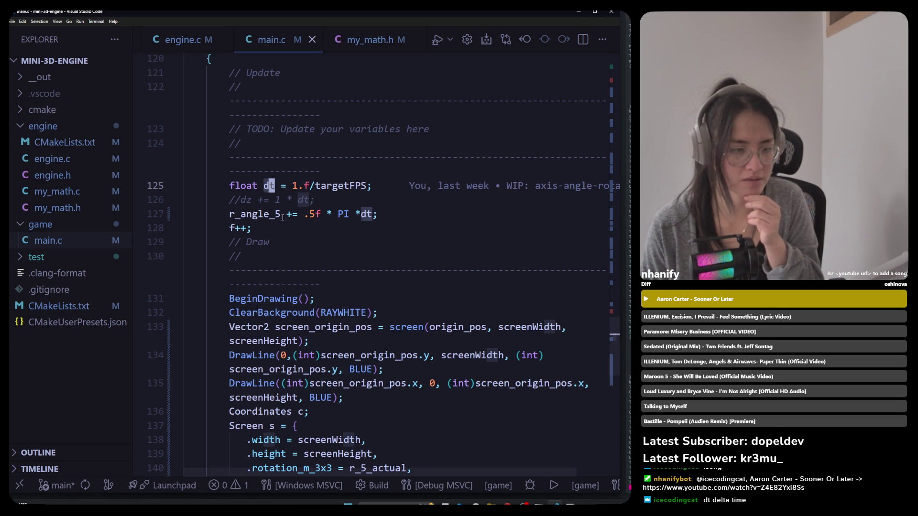
Step: Select the dt-scaled rotation step on line 127 of main.c and review the draw block
left_click_drag(309, 214, 378, 214)
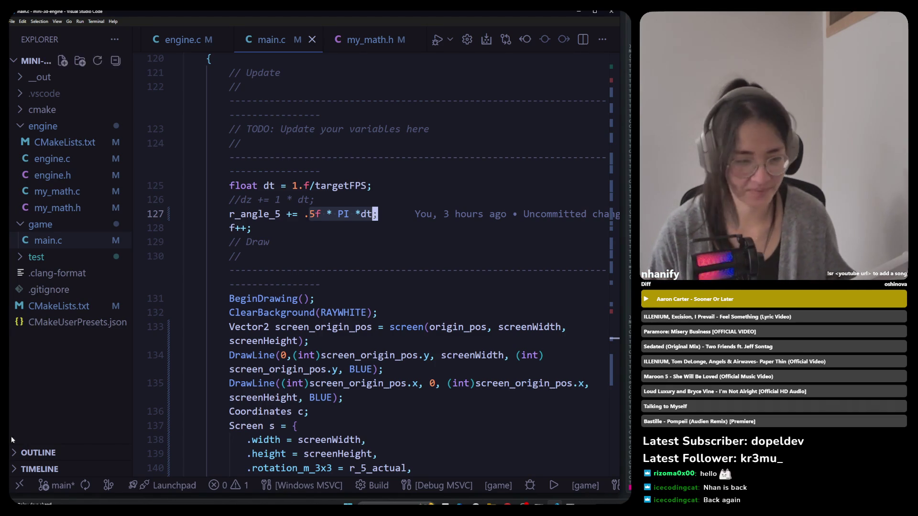
scroll(255, 344, "down", 1)
scroll(254, 344, "down", 1)
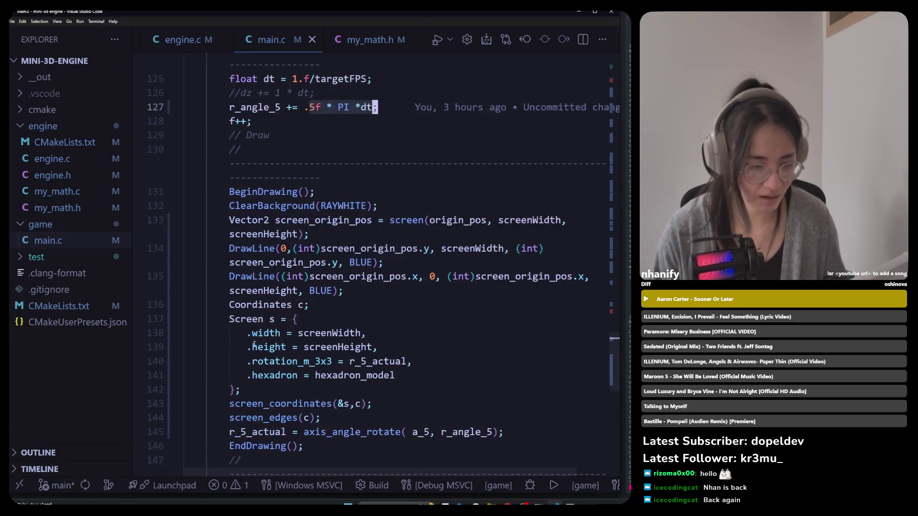
scroll(254, 344, "up", 1)
mouse_move(254, 344)
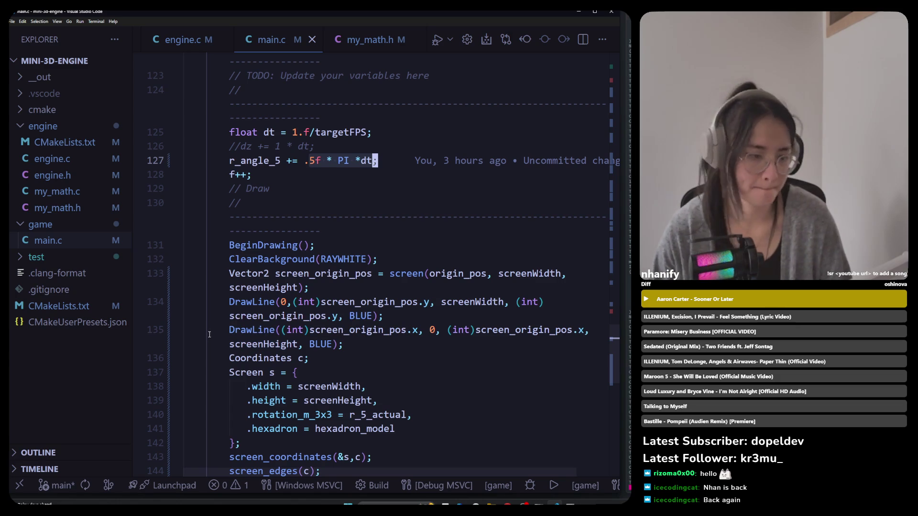
mouse_move(208, 335)
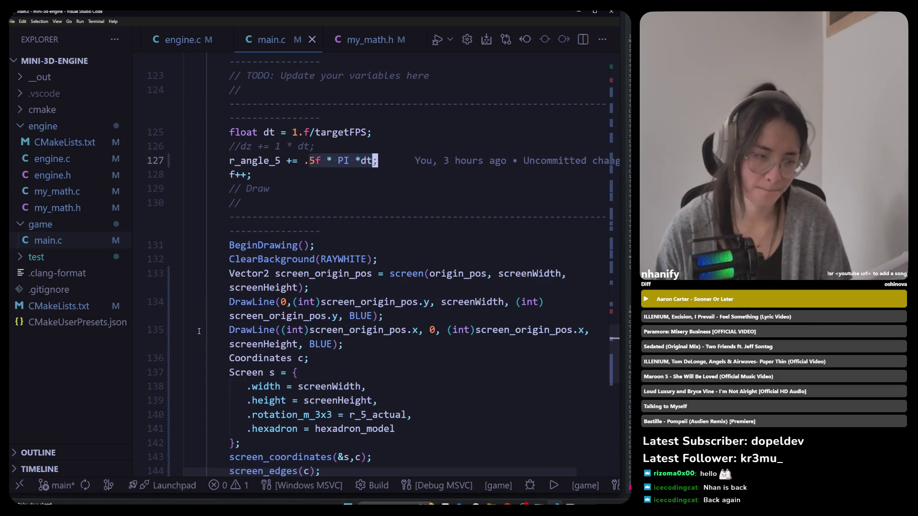
Step: Switch to the Chrome Camera tutorial and scroll up to the LookAt matrix equation
key("alt+Tab")
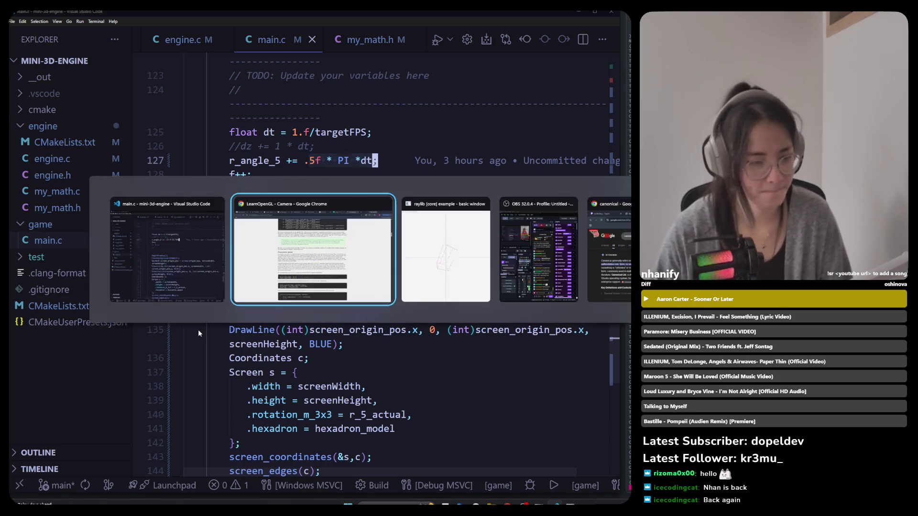
scroll(199, 332, "up", 1)
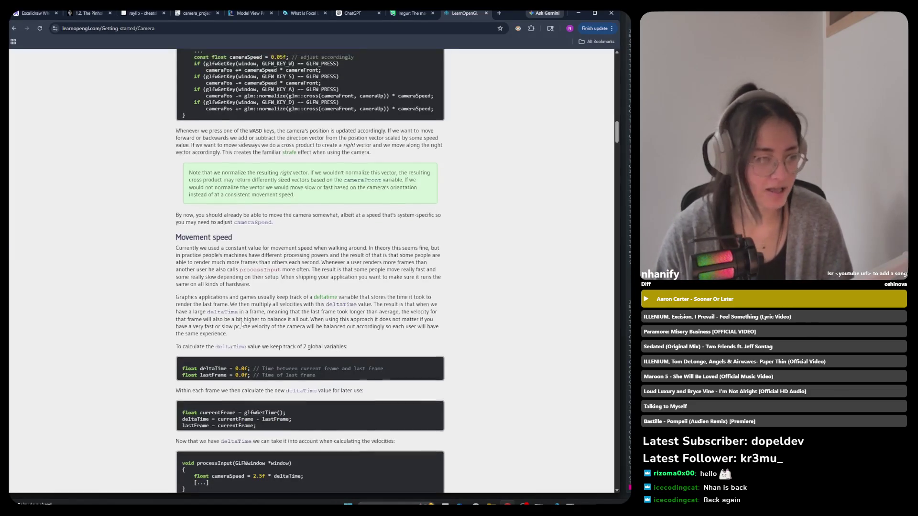
scroll(235, 320, "up", 20)
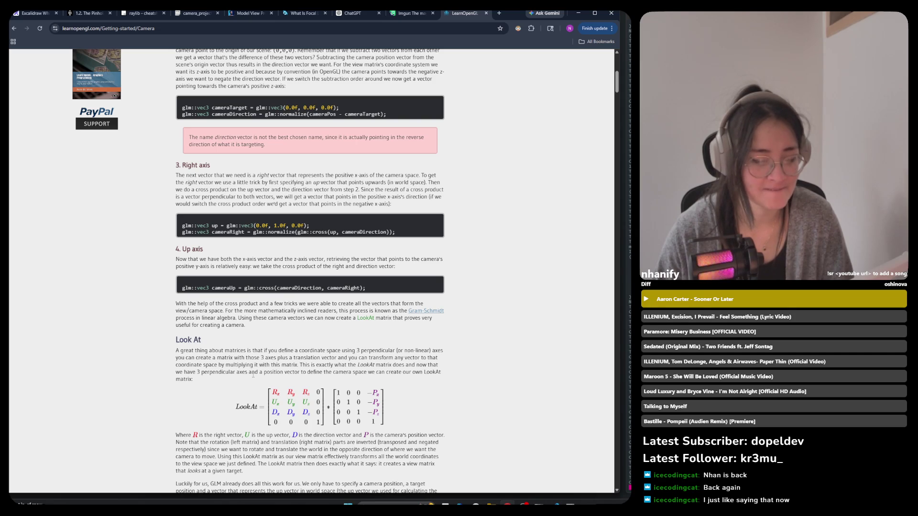
scroll(253, 375, "down", 1)
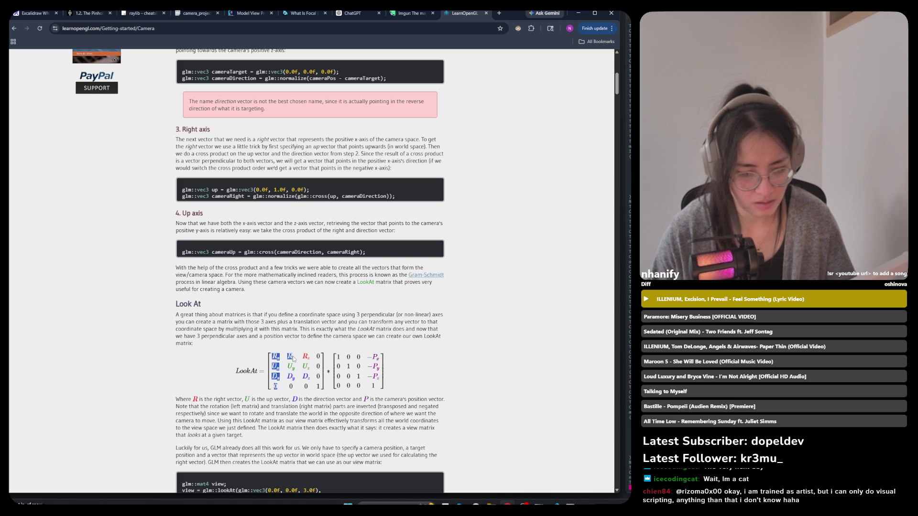
scroll(292, 376, "up", 1)
scroll(292, 376, "up", 1)
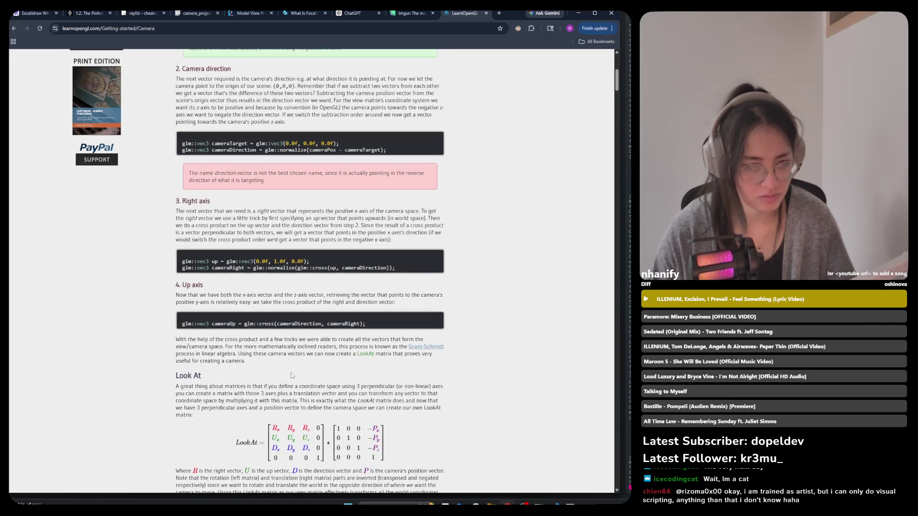
scroll(291, 375, "up", 3)
scroll(291, 375, "up", 3)
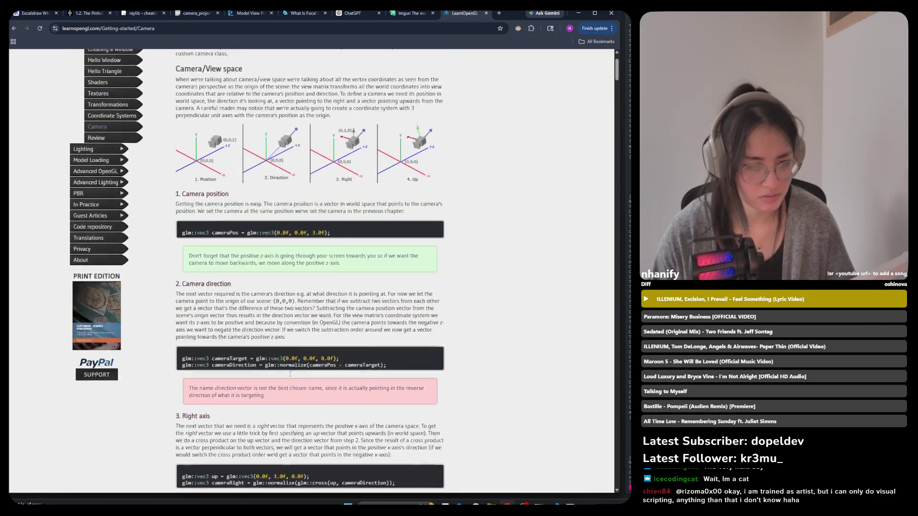
scroll(291, 375, "down", 2)
scroll(290, 374, "up", 3)
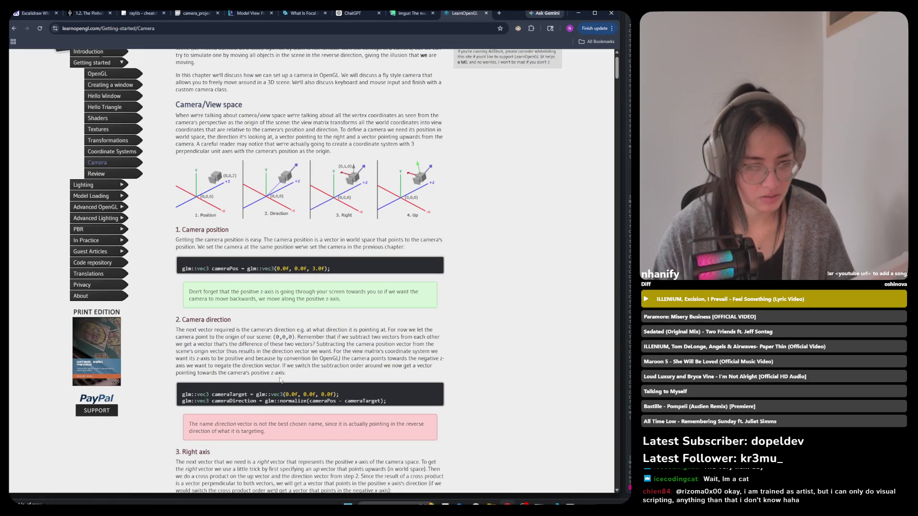
scroll(279, 382, "down", 3)
scroll(281, 376, "up", 2)
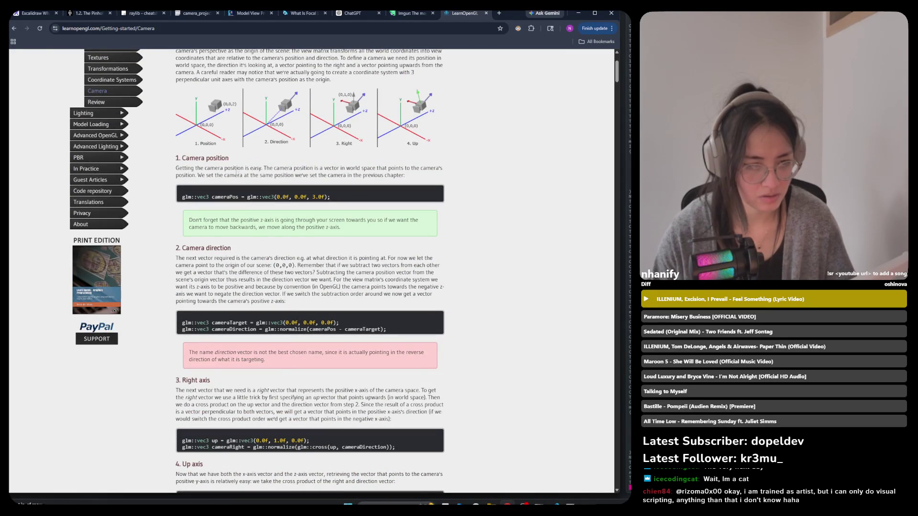
left_click_drag(244, 168, 290, 168)
scroll(272, 242, "down", 4)
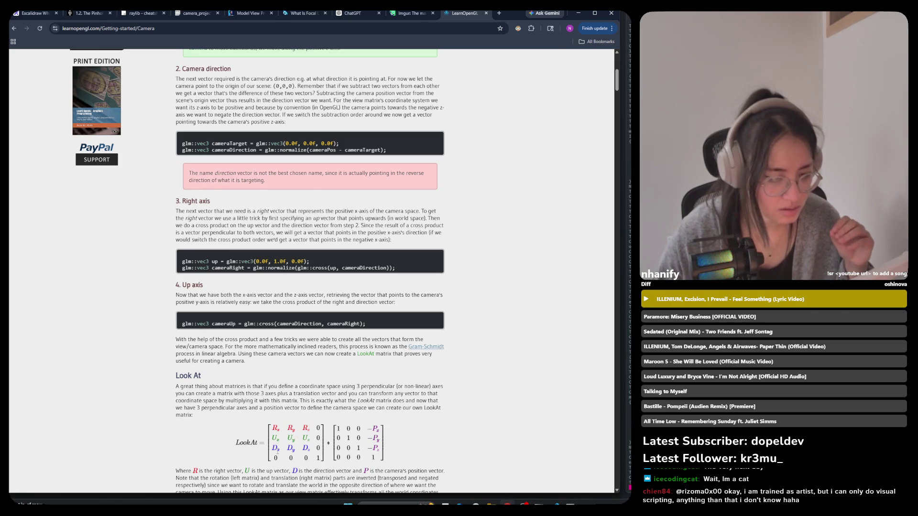
mouse_move(284, 407)
left_mouse_down()
mouse_move(285, 435)
mouse_move(306, 447)
mouse_move(291, 442)
mouse_move(334, 451)
mouse_move(311, 448)
left_mouse_up()
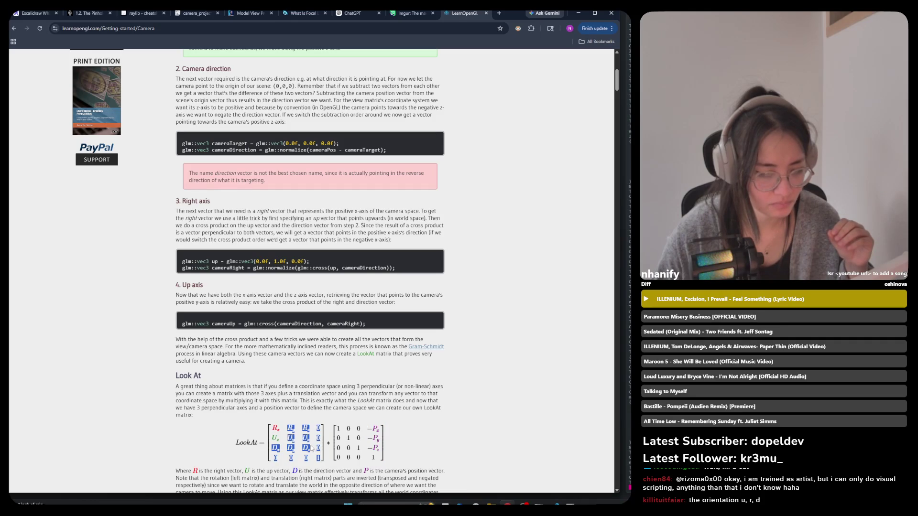
left_click(312, 448)
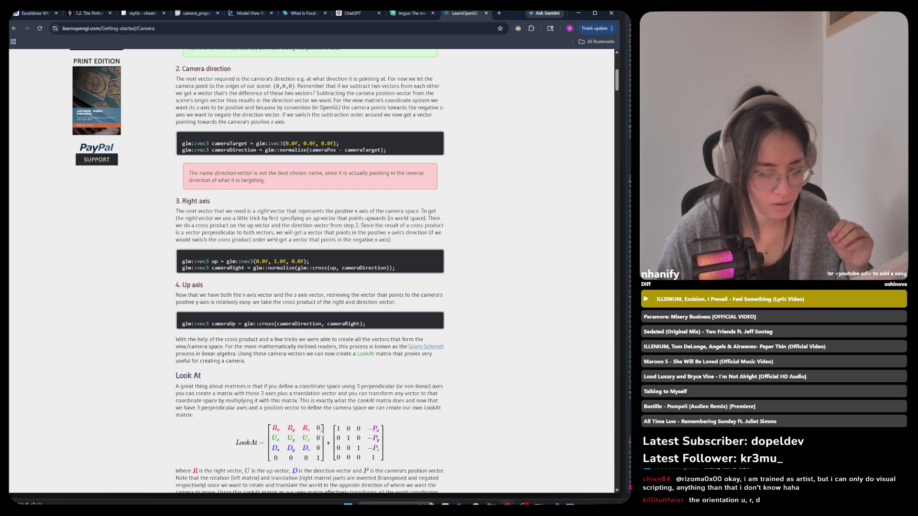
left_click_drag(319, 427, 318, 451)
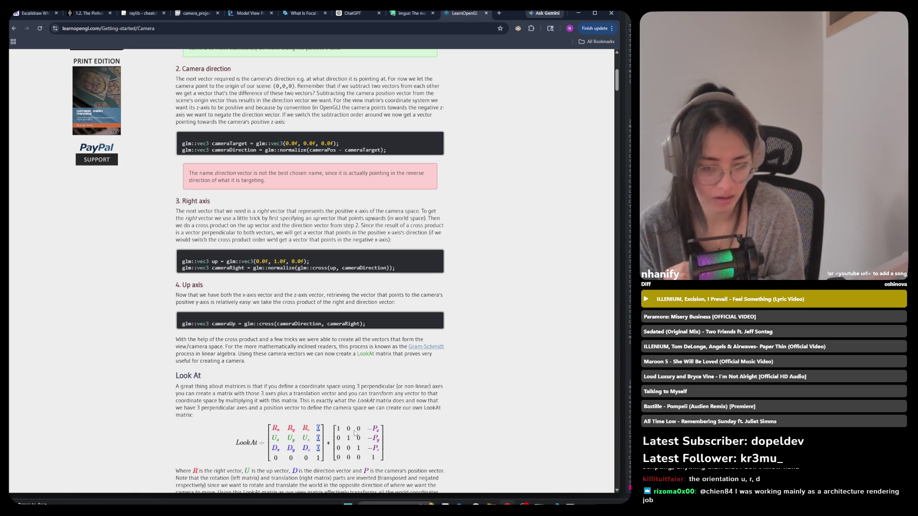
scroll(201, 410, "down", 1)
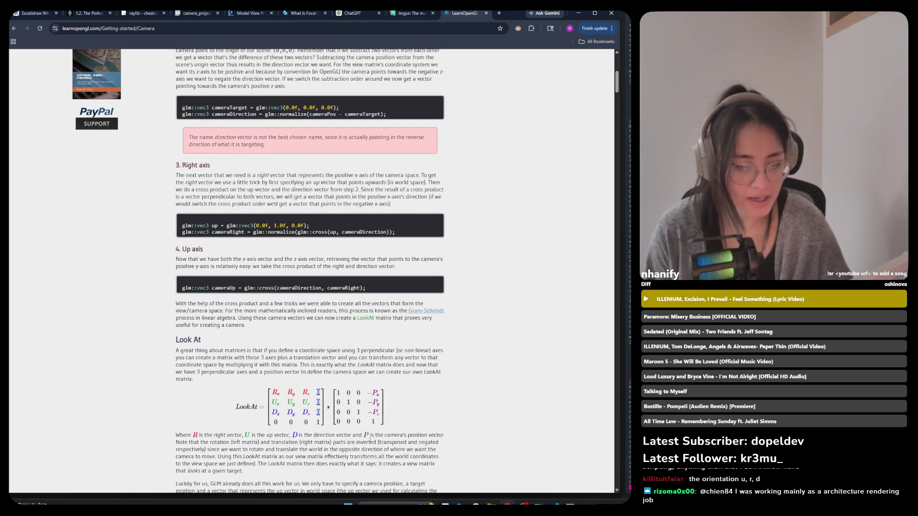
left_click_drag(381, 435, 442, 435)
left_click(432, 429)
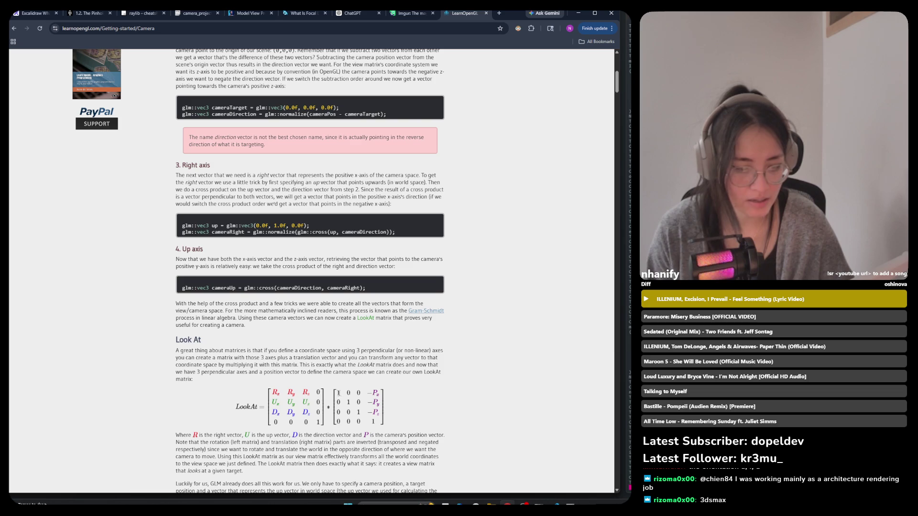
left_click_drag(405, 417, 376, 393)
left_click(391, 399)
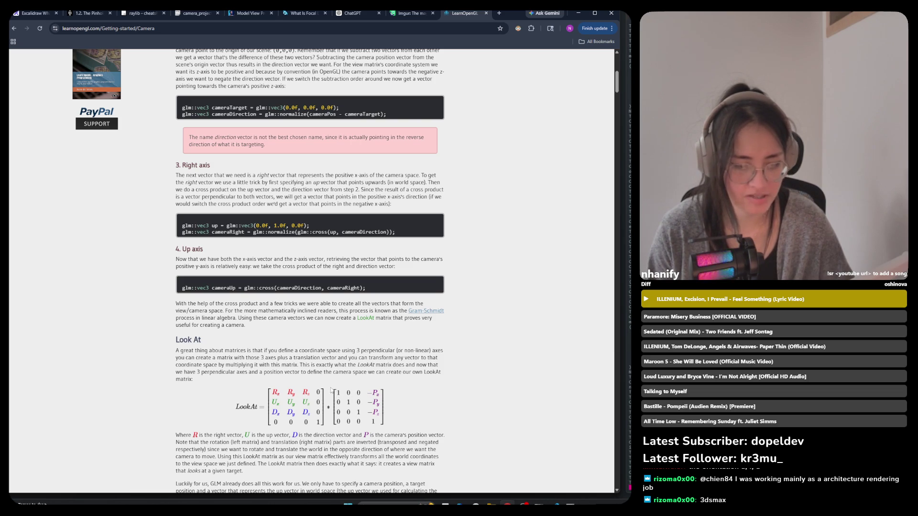
scroll(425, 409, "down", 3)
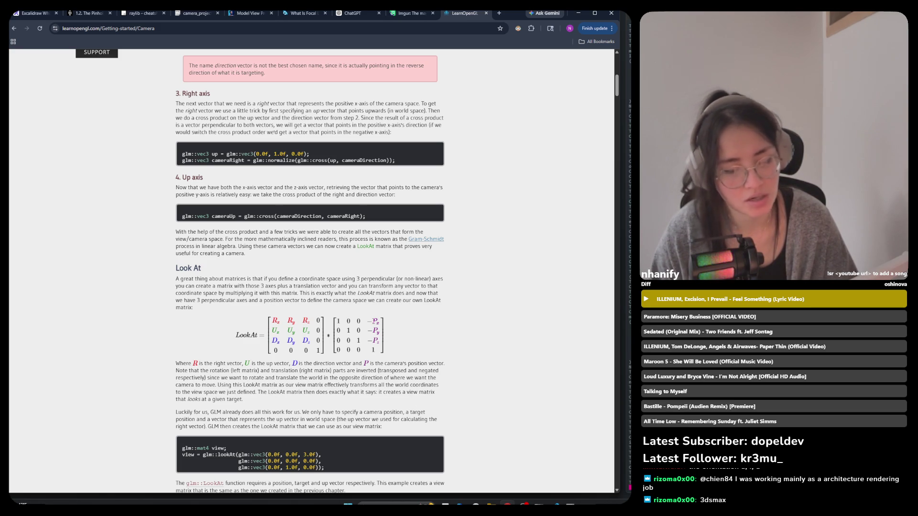
left_click_drag(372, 319, 384, 349)
left_click(405, 350)
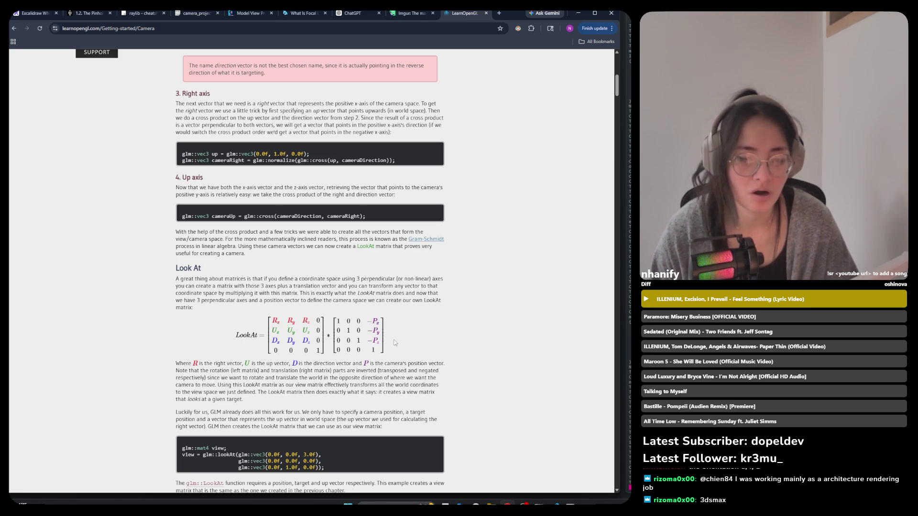
left_click_drag(383, 357, 365, 318)
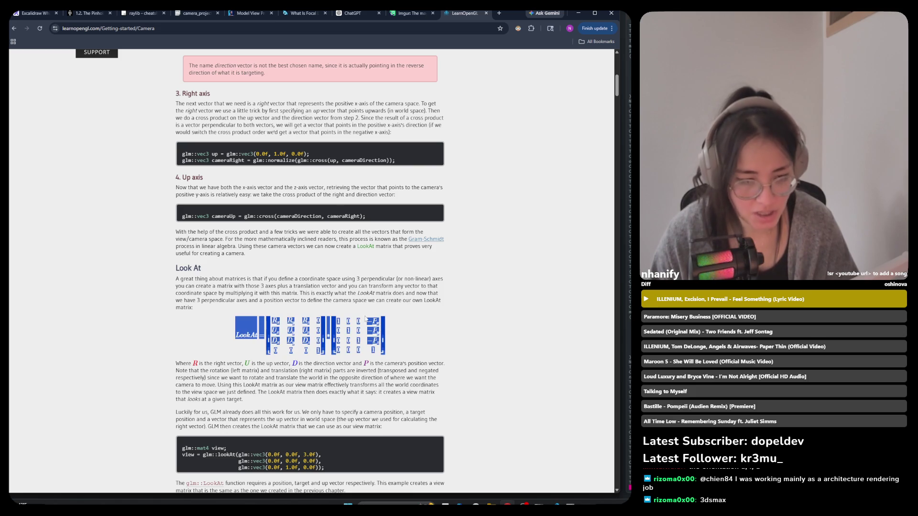
left_click(276, 314)
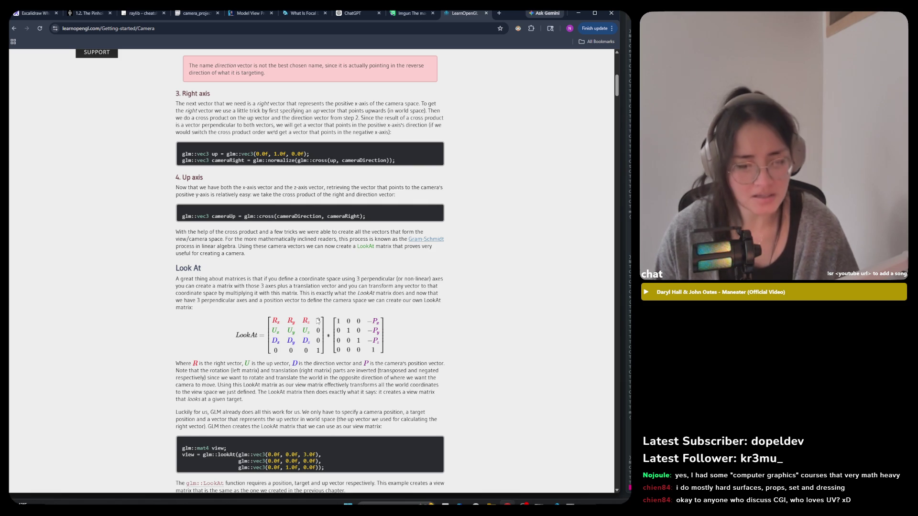
Step: Highlight the LookAt matrix equation and its explanation, then clear the selection
left_click_drag(318, 364, 319, 358)
left_click(319, 358)
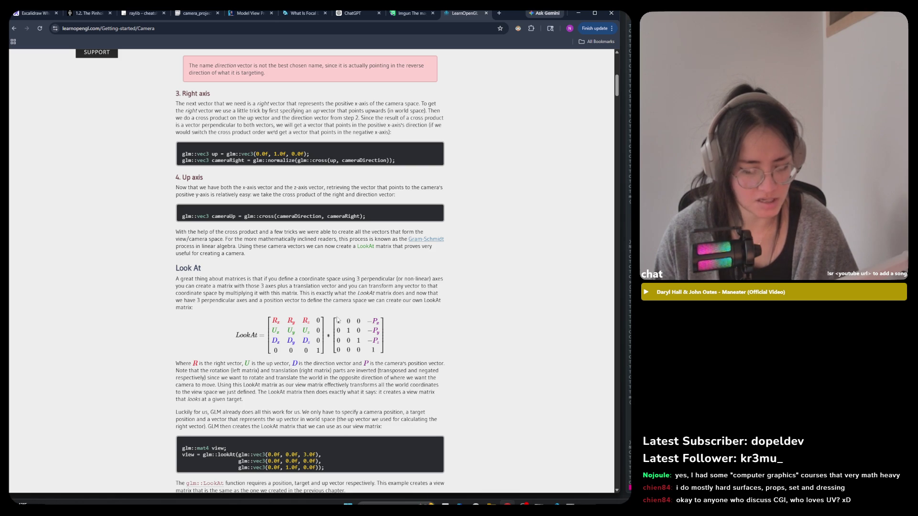
left_click_drag(315, 324, 382, 353)
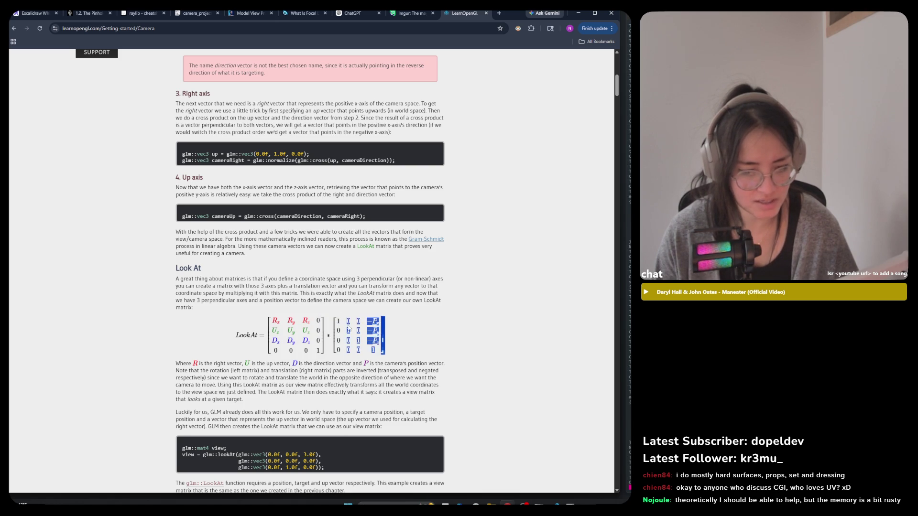
left_click(432, 329)
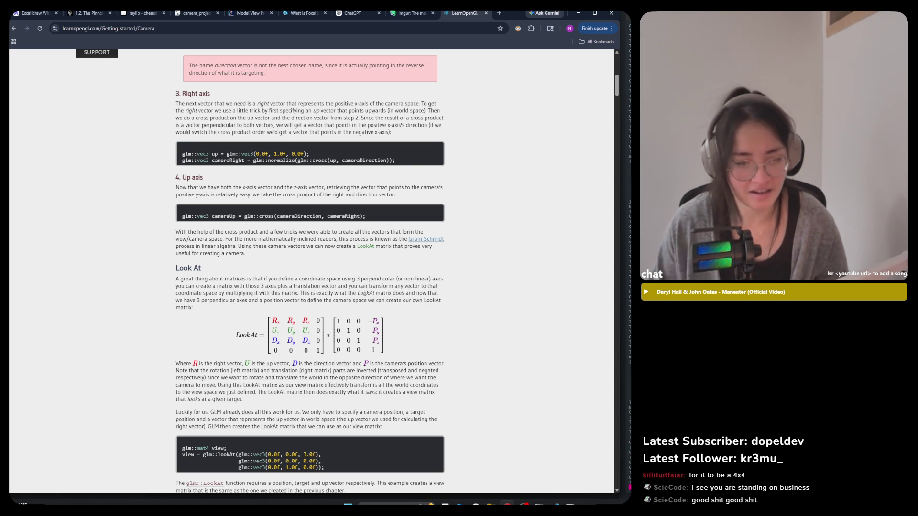
Step: Switch to the Model View Projection tab and scroll through its View section
left_click(251, 13)
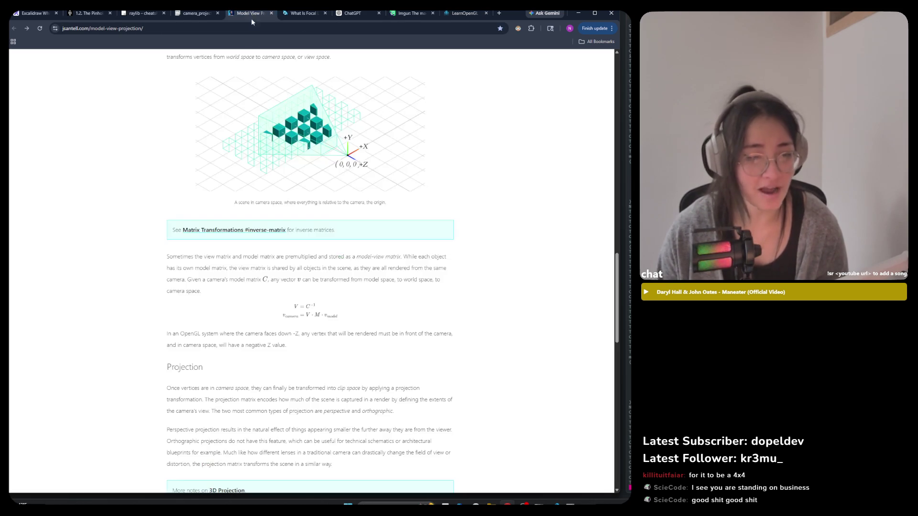
scroll(270, 256, "down", 3)
scroll(270, 255, "up", 3)
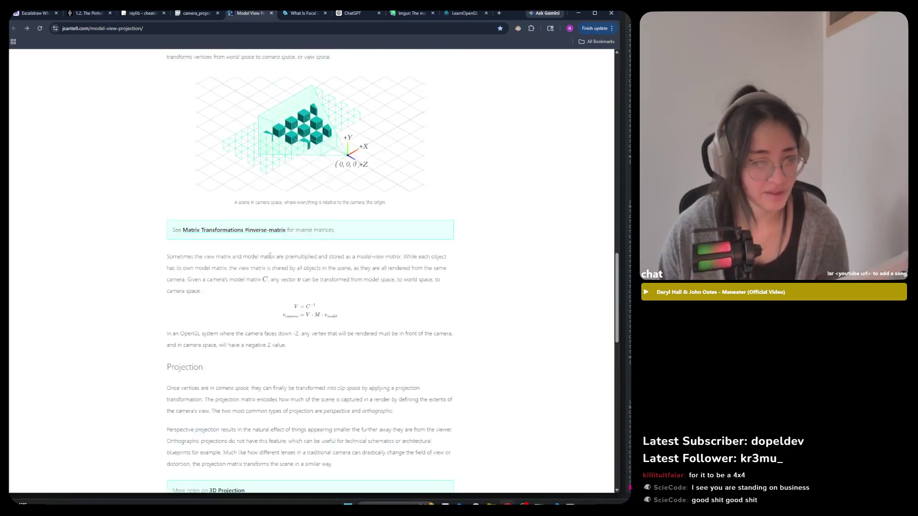
scroll(270, 253, "up", 6)
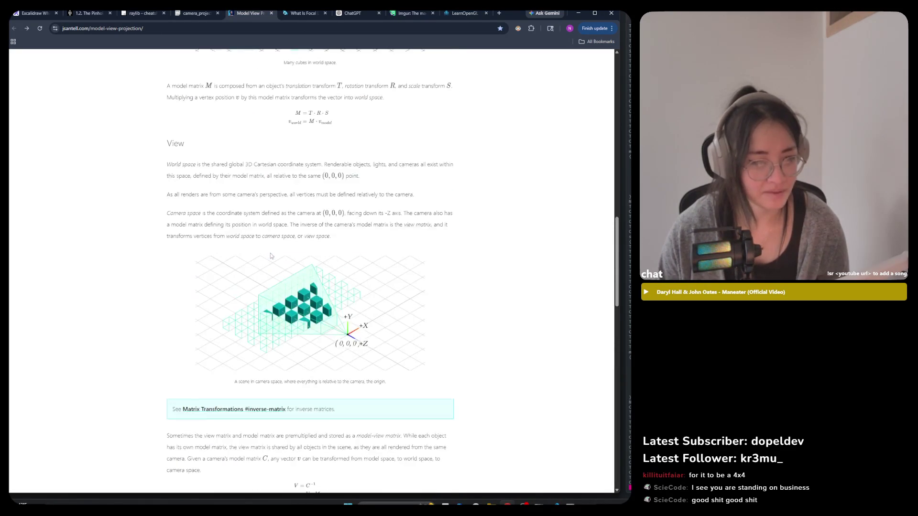
scroll(272, 244, "up", 6)
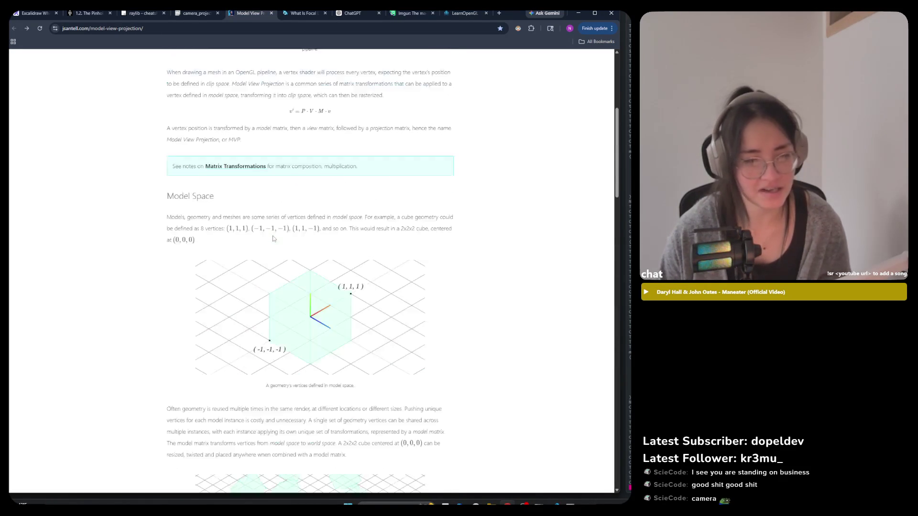
scroll(274, 238, "down", 10)
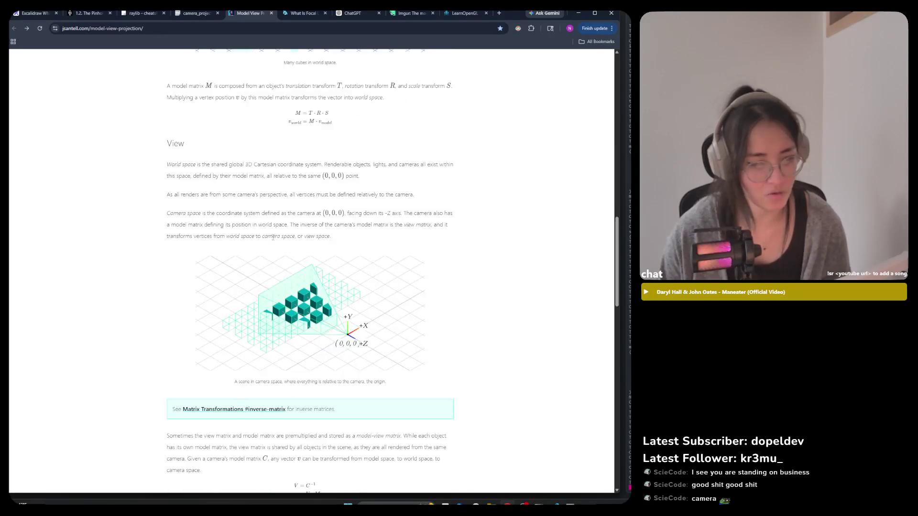
scroll(273, 237, "down", 3)
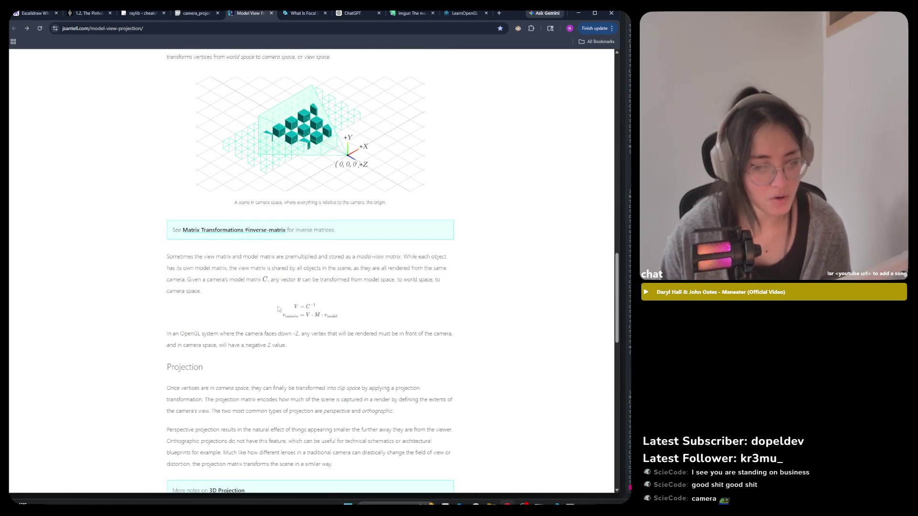
scroll(249, 375, "up", 1)
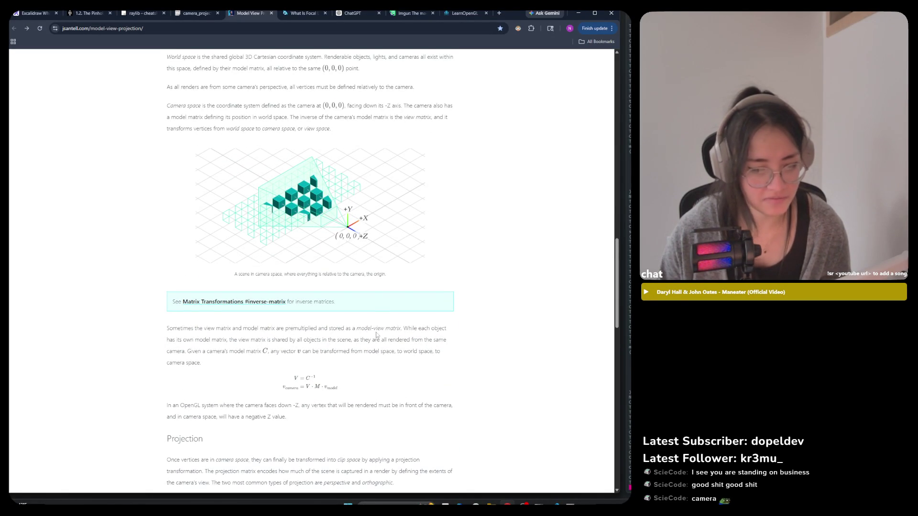
Step: Highlight 'view matrix' and briefly glance at the What Is Focal Length tab
left_click_drag(376, 329, 402, 330)
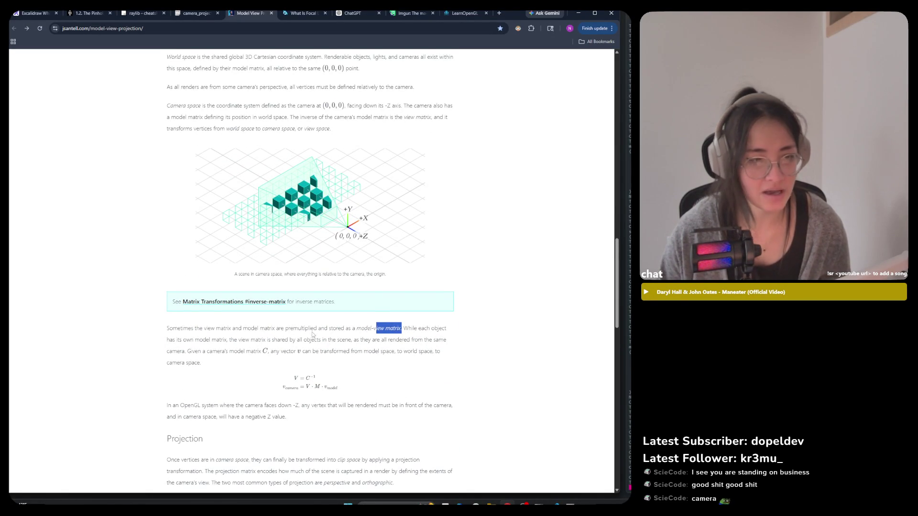
left_click(297, 13)
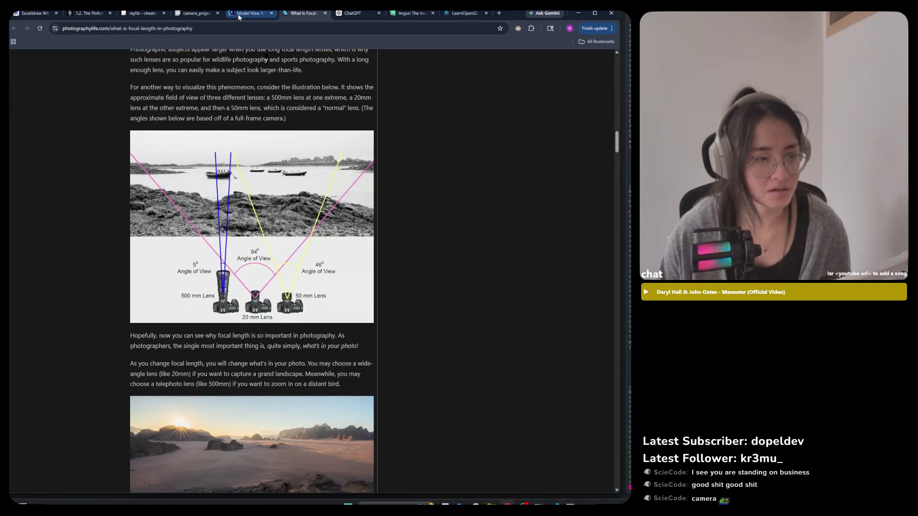
left_click(258, 14)
Step: Return to the LearnOpenGL Camera tab and scroll to the LookAt matrix
left_click(466, 13)
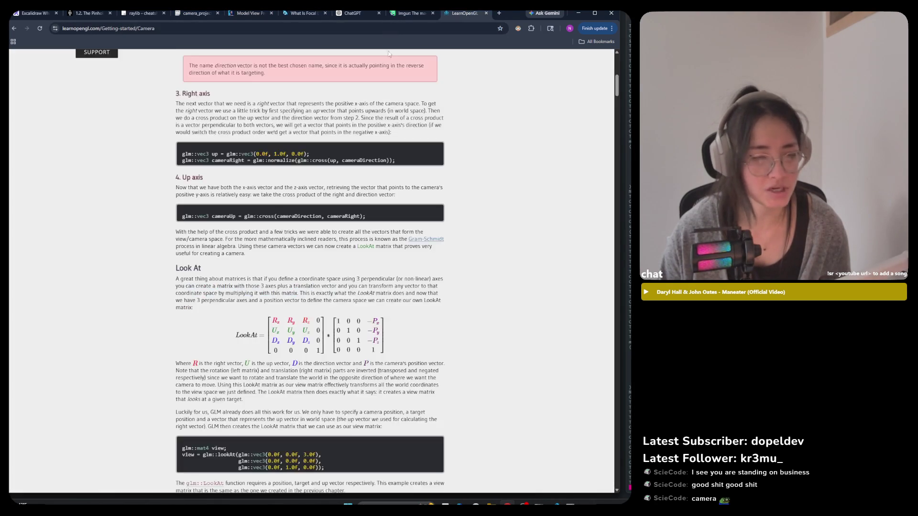
scroll(306, 281, "up", 1)
scroll(318, 281, "up", 3)
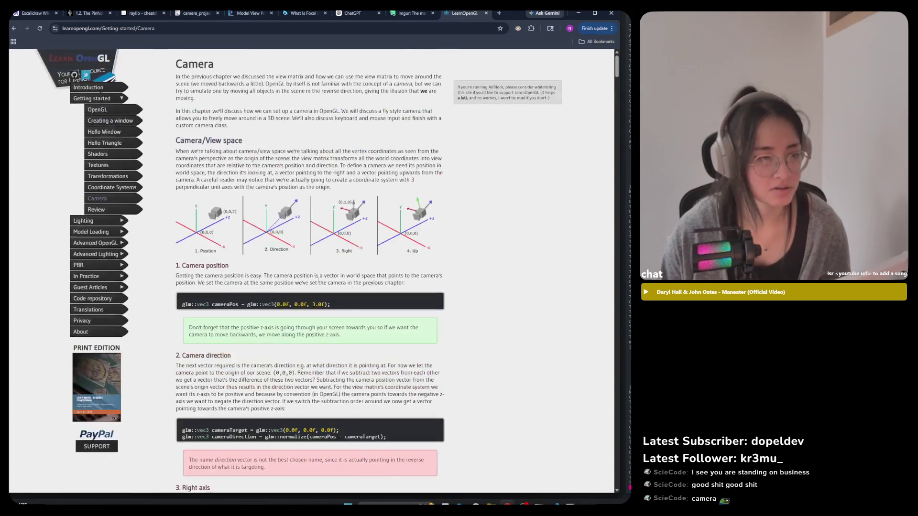
left_click_drag(175, 61, 525, 98)
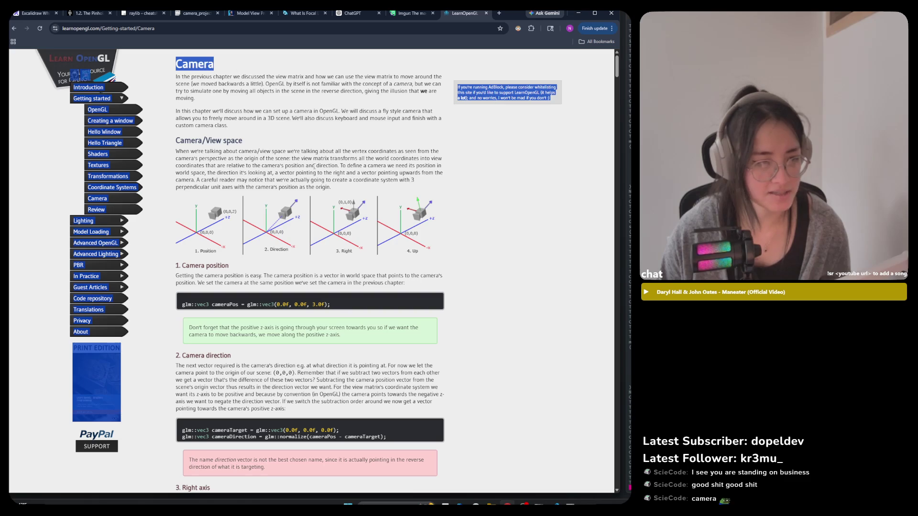
scroll(479, 270, "down", 6)
scroll(479, 273, "down", 1)
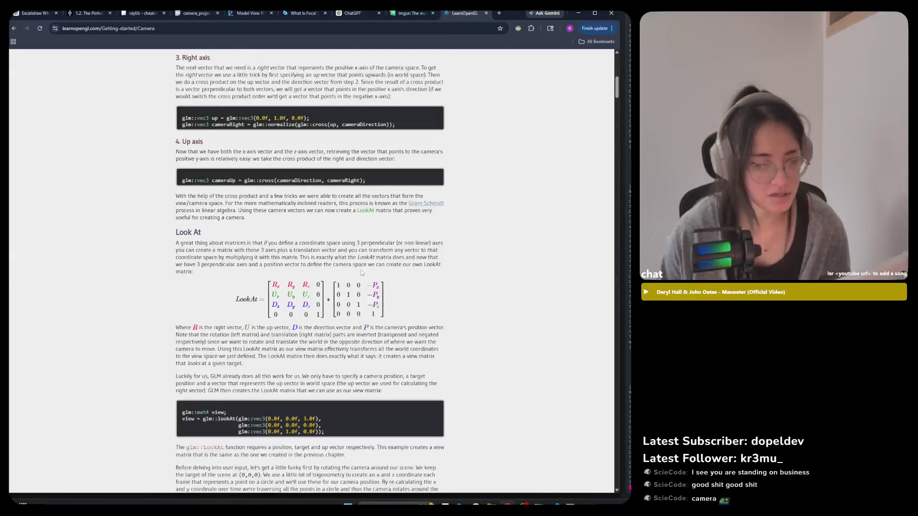
Step: Highlight the LookAt formula, its rotation matrix, and the right-hand translation matrix in turn
left_click_drag(262, 282, 393, 305)
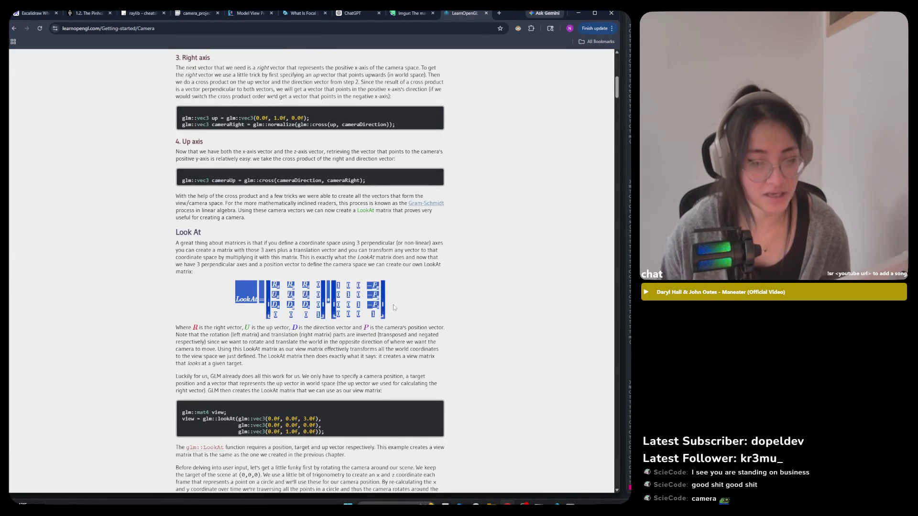
left_click(393, 305)
double_click(307, 296)
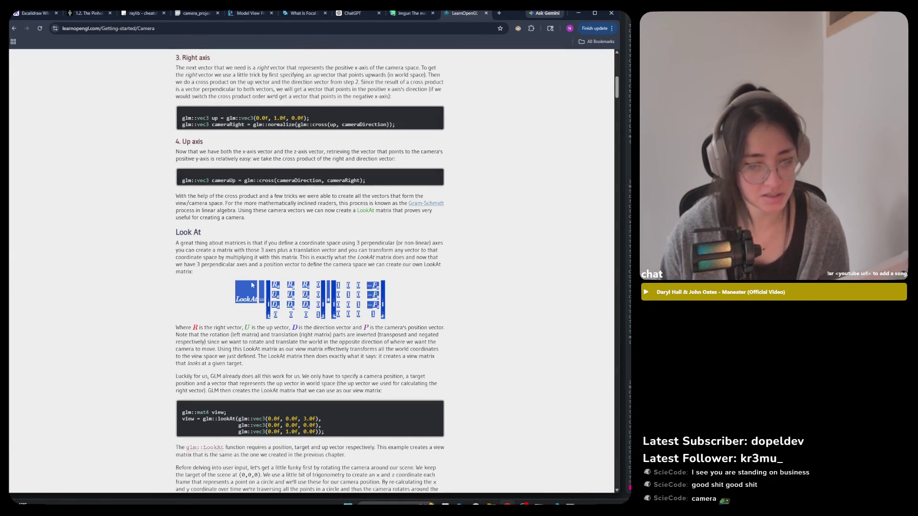
left_click(470, 307)
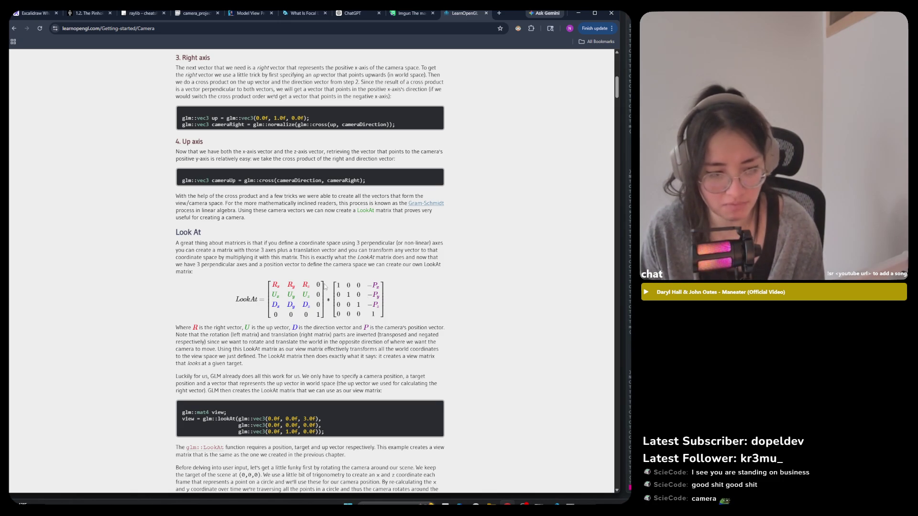
left_click_drag(321, 283, 237, 300)
left_click(394, 284)
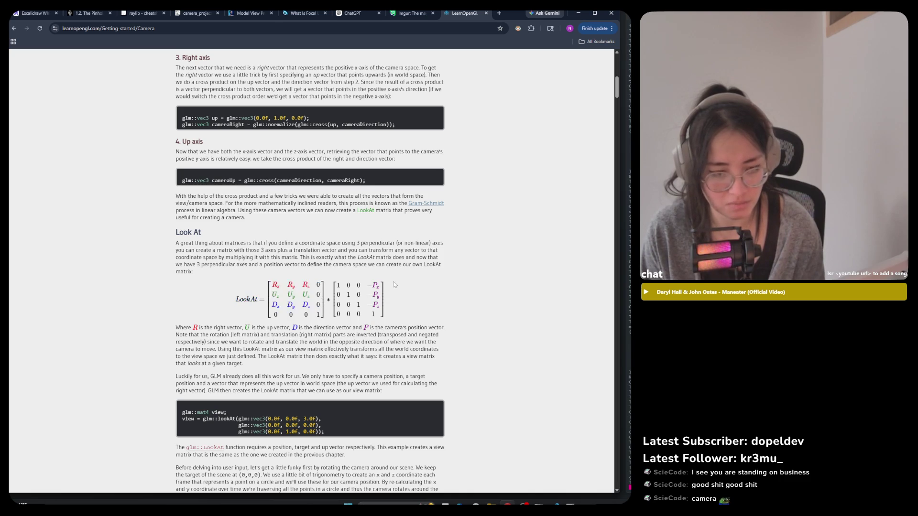
double_click(334, 302)
left_click(399, 316)
mouse_move(400, 316)
left_mouse_down()
mouse_move(342, 295)
mouse_move(323, 302)
left_mouse_up()
left_click(478, 283)
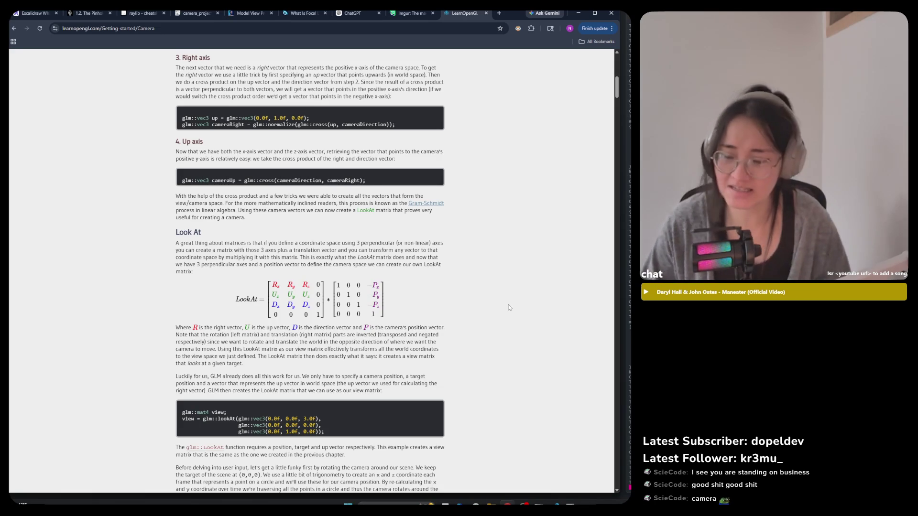
Step: Scroll back and forth to frame the LookAt matrix as rotation times the -P translation
scroll(402, 280, "down", 9)
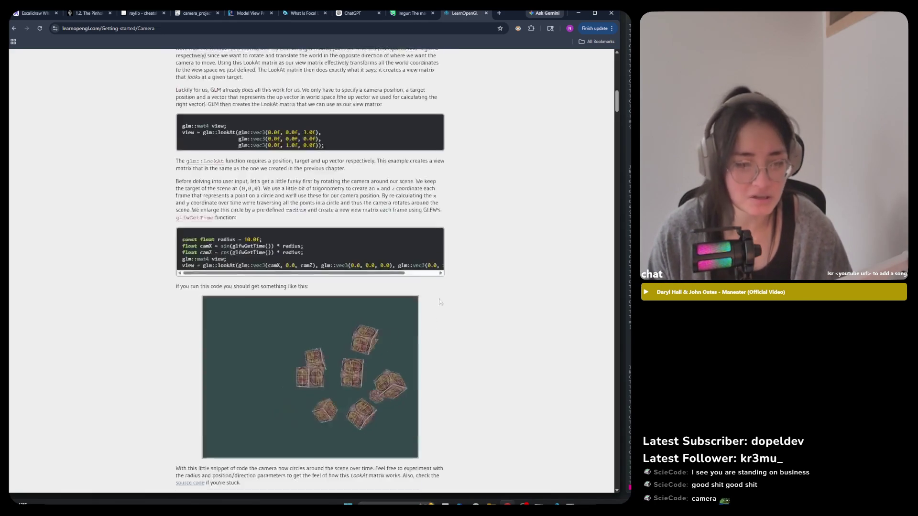
scroll(402, 280, "down", 15)
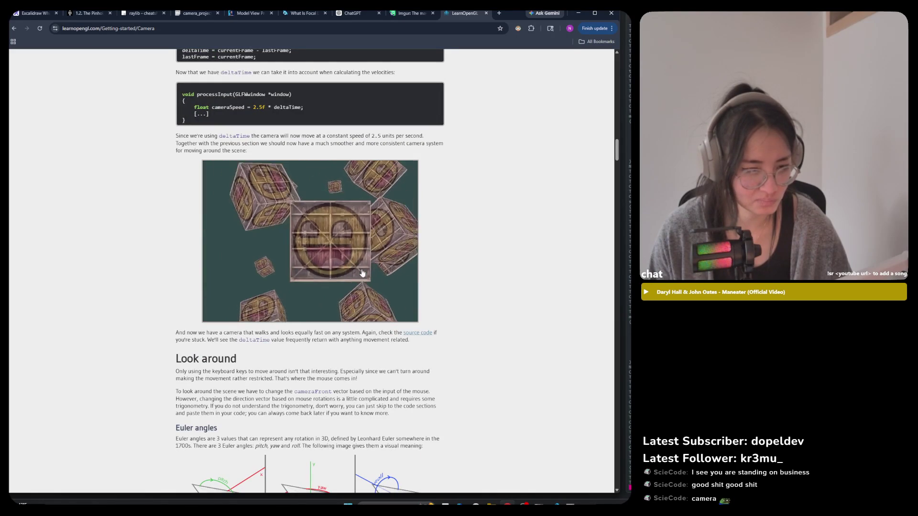
scroll(366, 275, "up", 3)
scroll(368, 276, "down", 2)
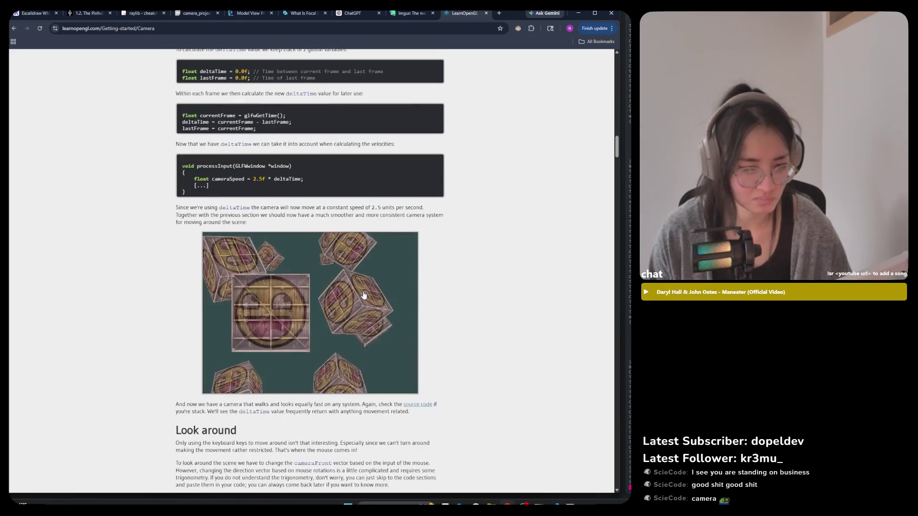
scroll(363, 295, "up", 8)
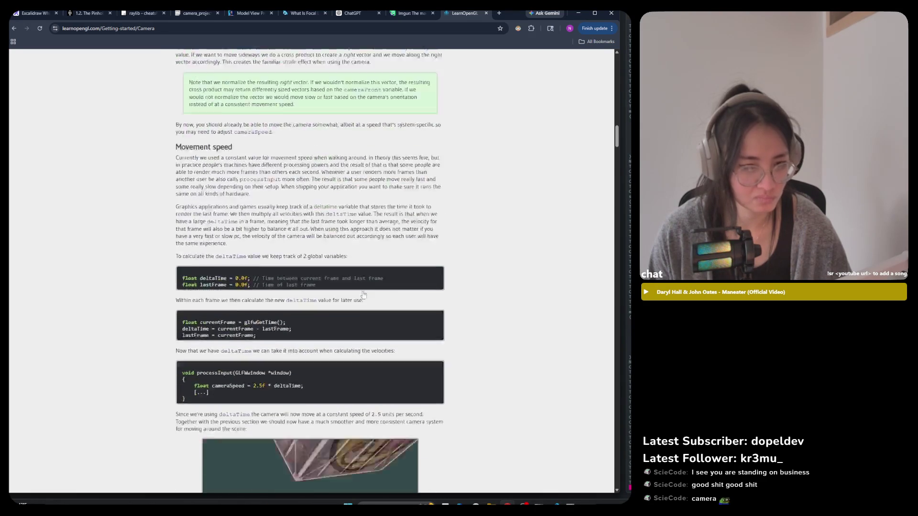
scroll(364, 294, "up", 3)
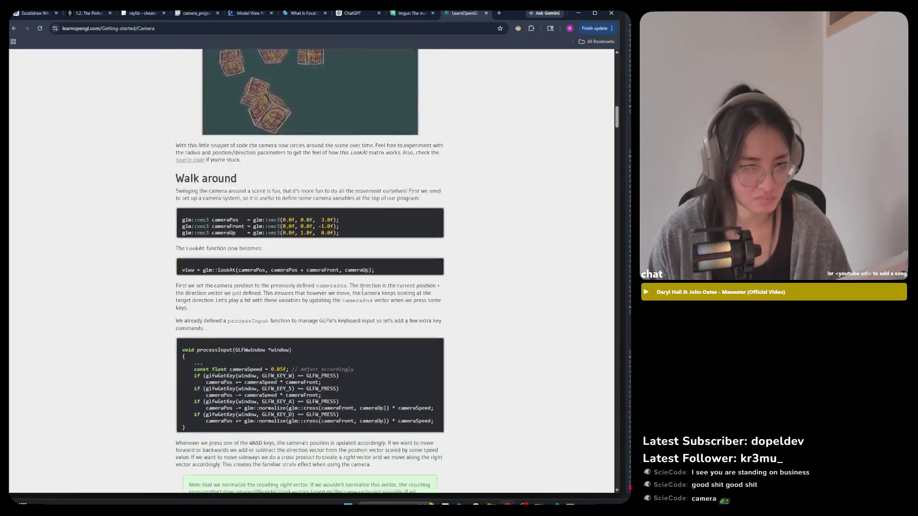
scroll(361, 290, "down", 4)
scroll(359, 287, "up", 20)
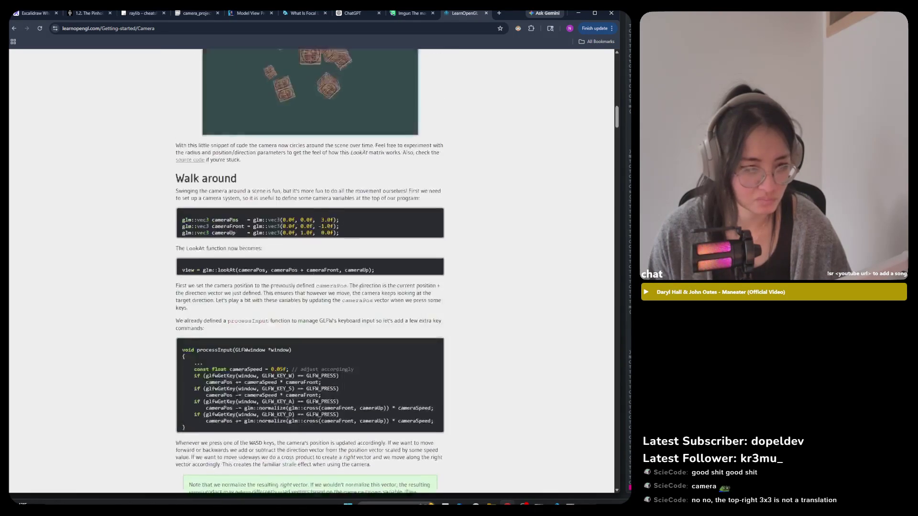
scroll(355, 299, "down", 1)
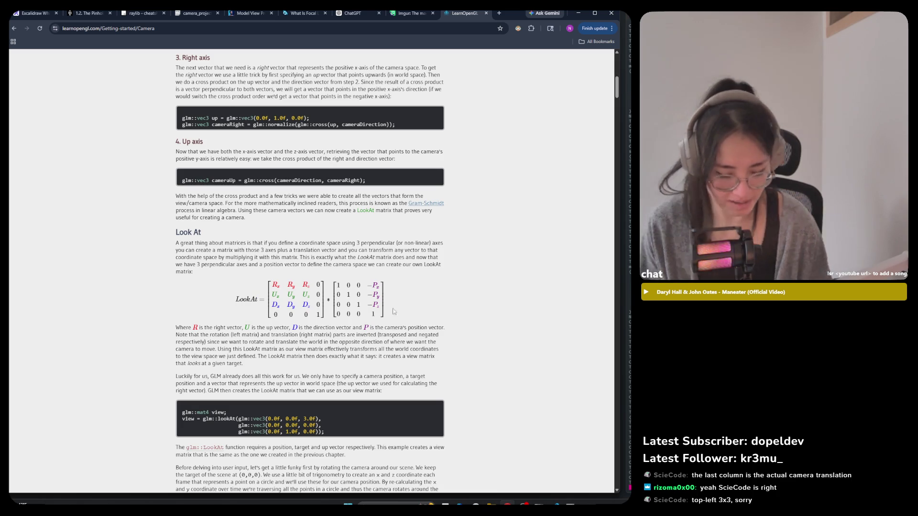
Step: Launch Snipping Tool via 'snip', capture the LookAt equation region, and return to the browser
key("super")
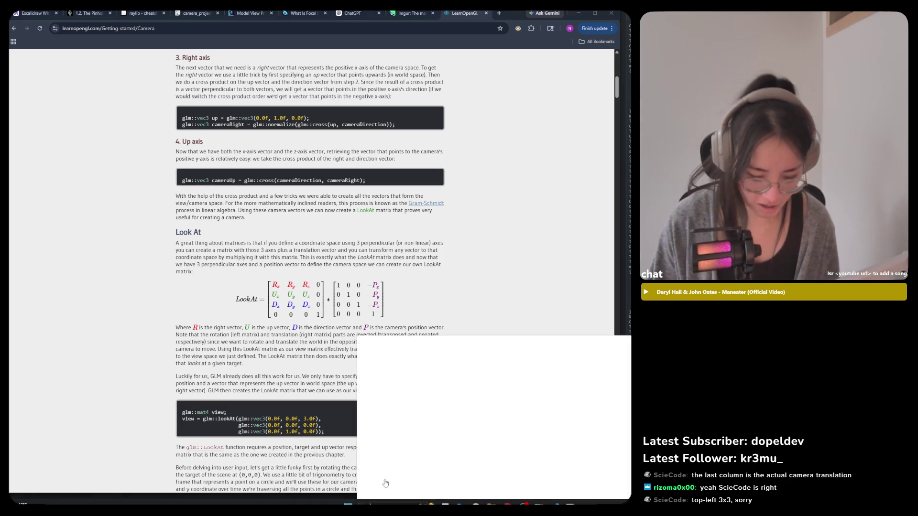
type("snip")
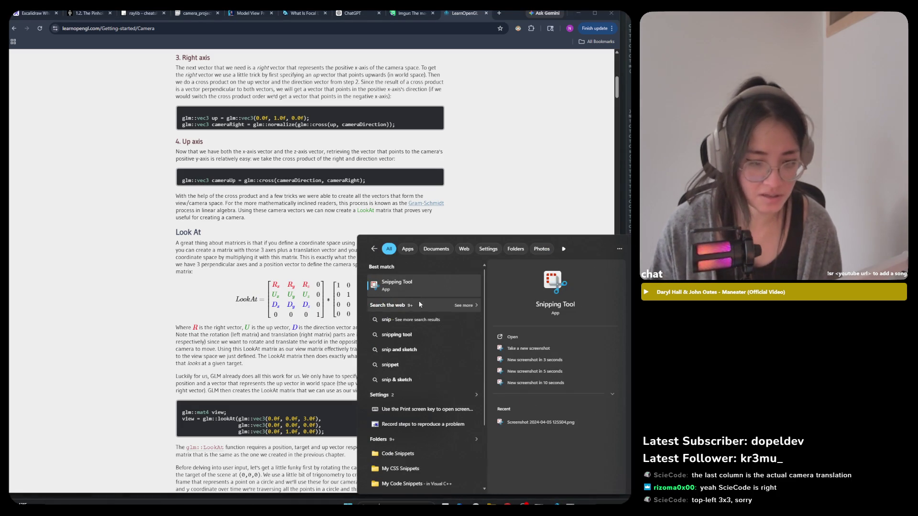
left_click(406, 285)
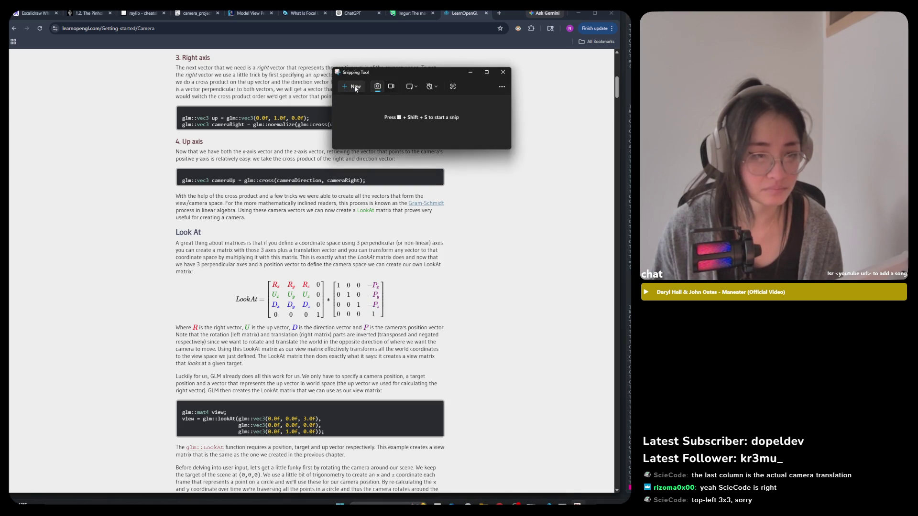
left_click(355, 87)
left_click_drag(220, 269, 393, 326)
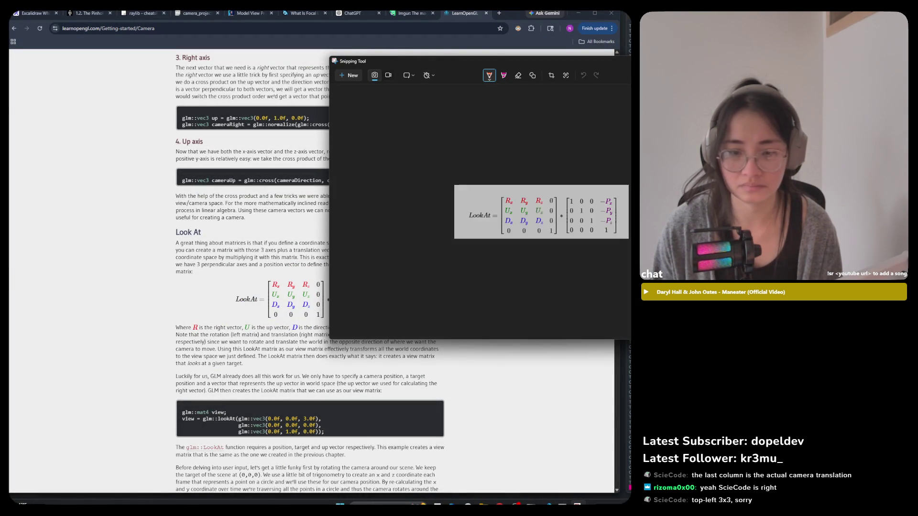
left_click(268, 52)
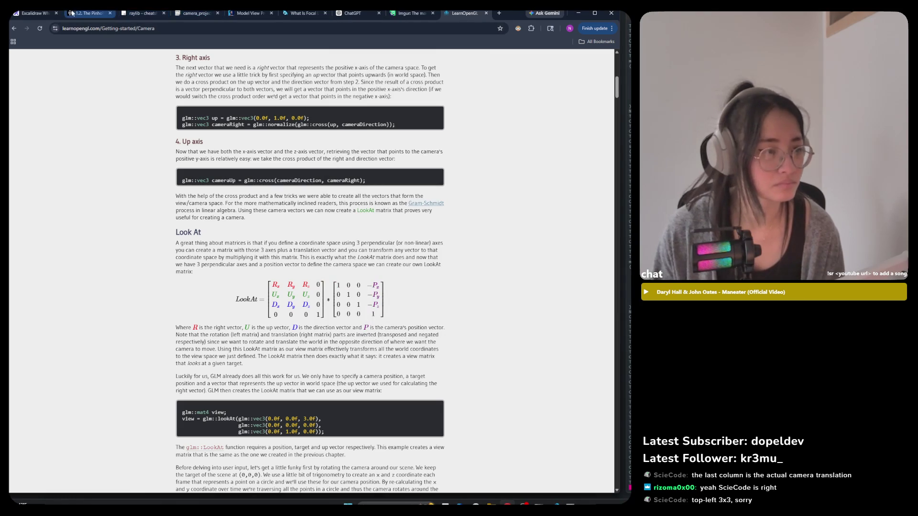
Step: Paste the LookAt matrix snip into Excalidraw beside the coordinate-systems notes
left_click(33, 13)
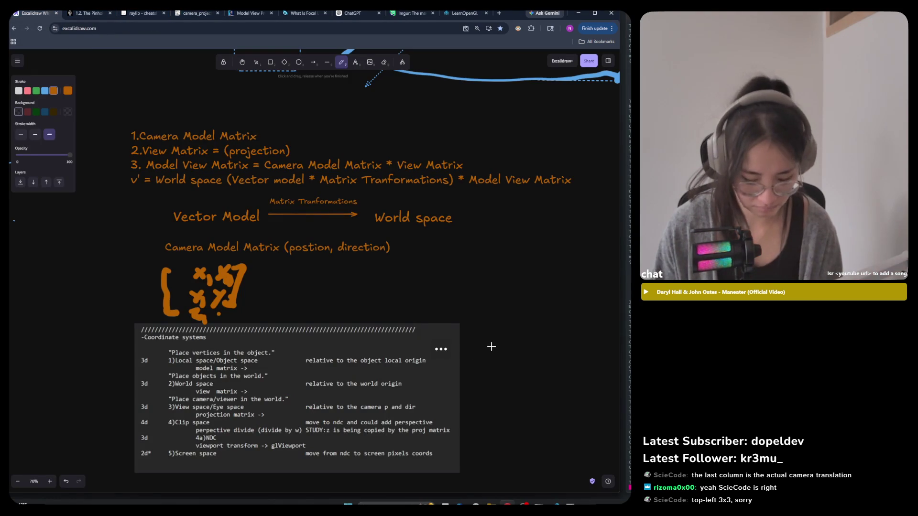
key("ctrl+v")
mouse_move(497, 354)
left_mouse_down()
mouse_move(531, 301)
mouse_move(442, 280)
mouse_move(571, 318)
left_mouse_up()
scroll(511, 290, "down", 3)
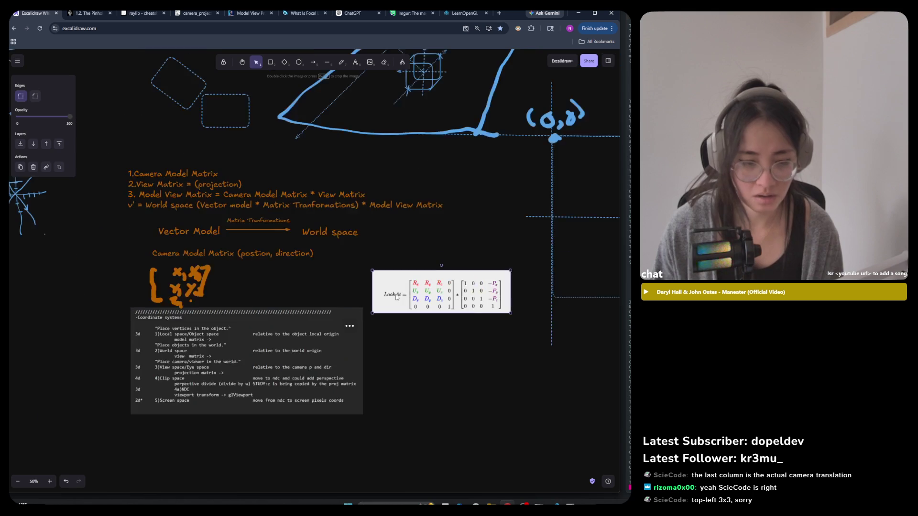
scroll(511, 289, "up", 5)
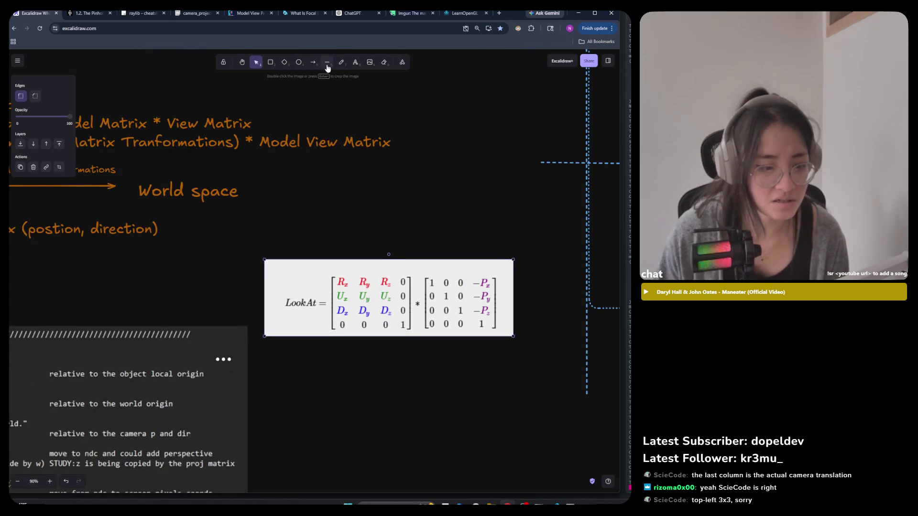
Step: Draw a red rectangle around the LookAt matrix's 3×3 rotation block
left_click(270, 62)
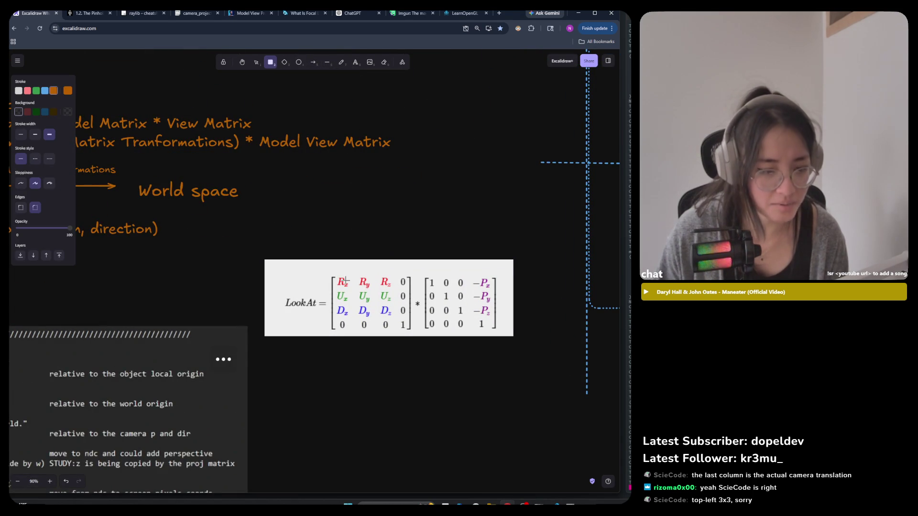
left_click_drag(334, 276, 396, 320)
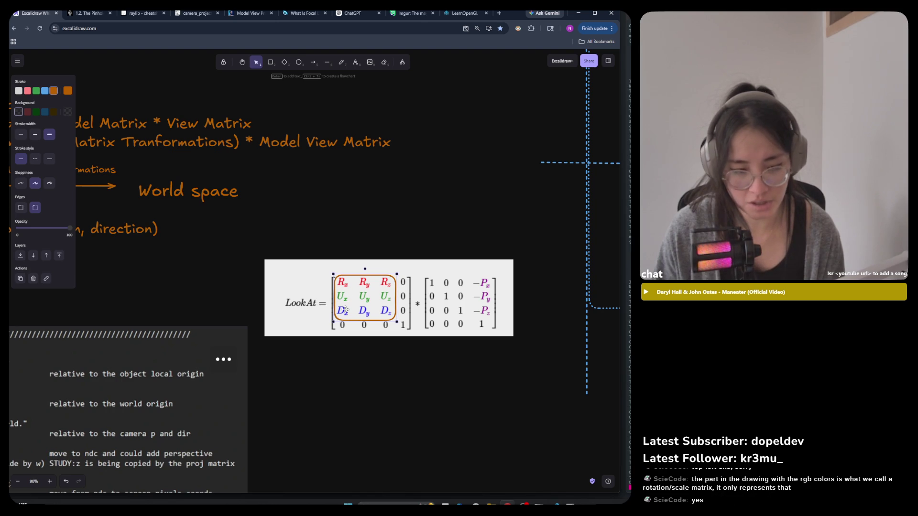
scroll(431, 316, "up", 1)
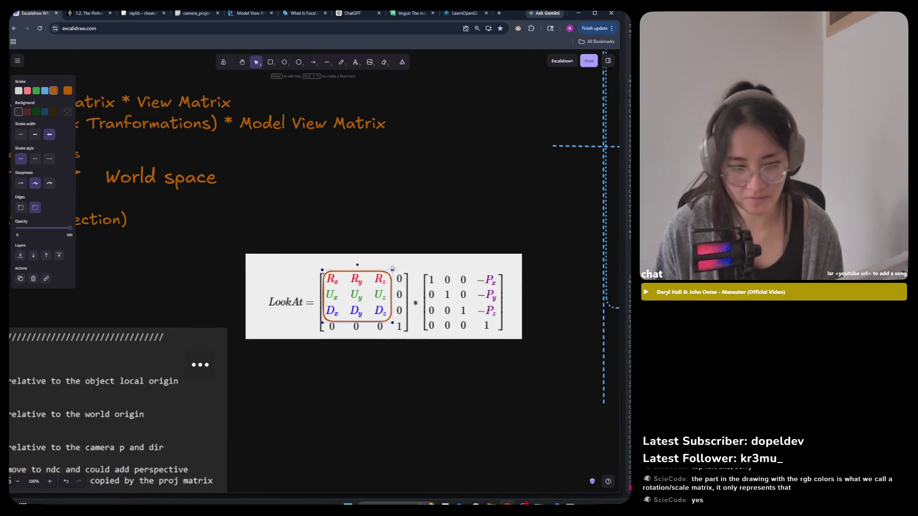
left_click(27, 91)
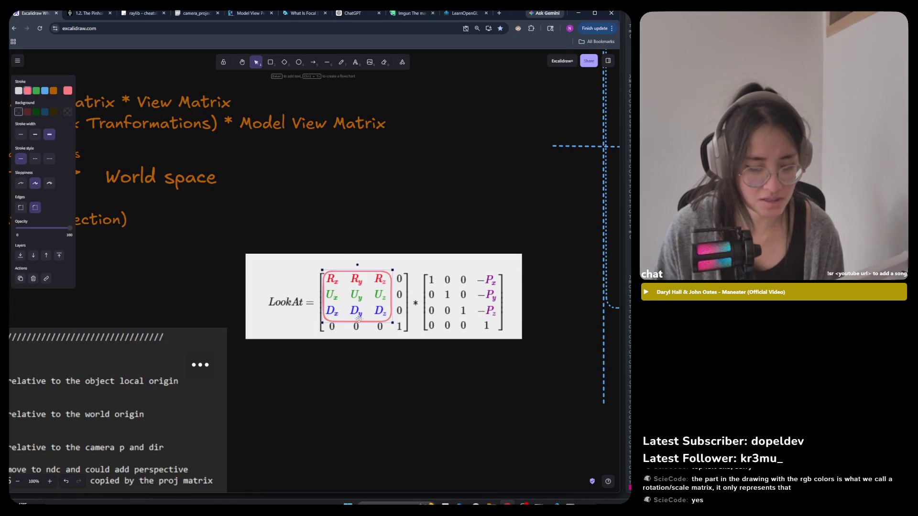
left_click_drag(397, 272, 395, 271)
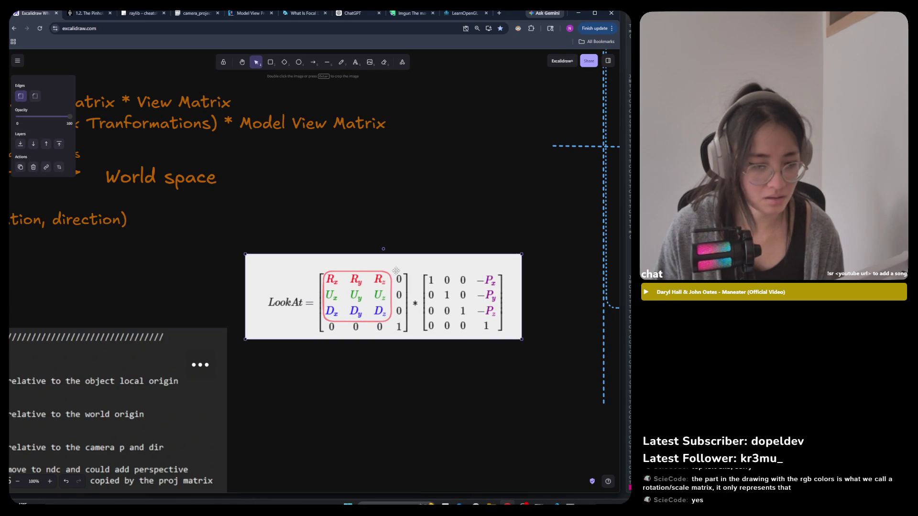
Step: Draw a blue rectangle around the column of zeros beside the rotation block
left_click(270, 62)
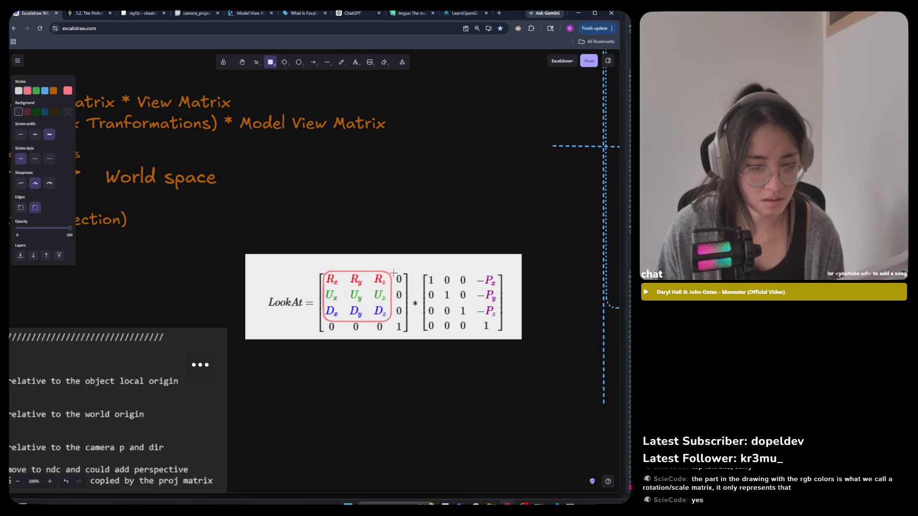
left_click_drag(393, 272, 406, 322)
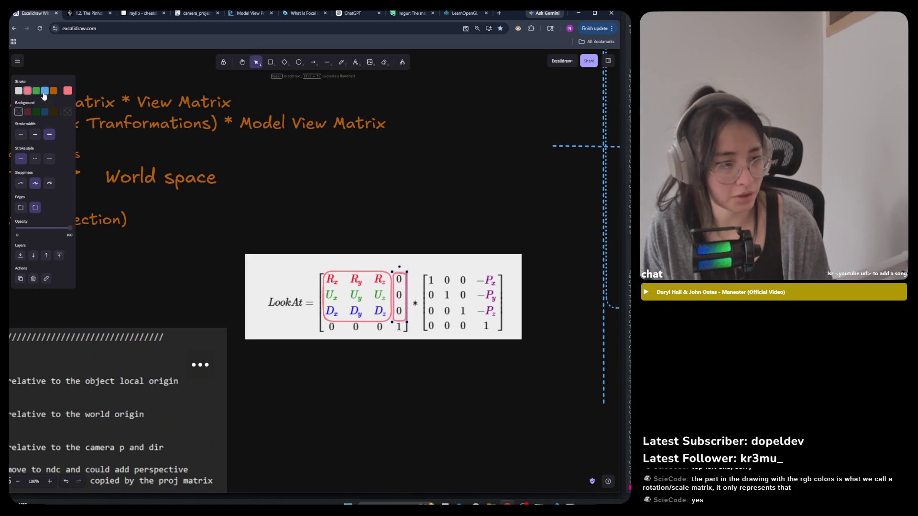
left_click(45, 90)
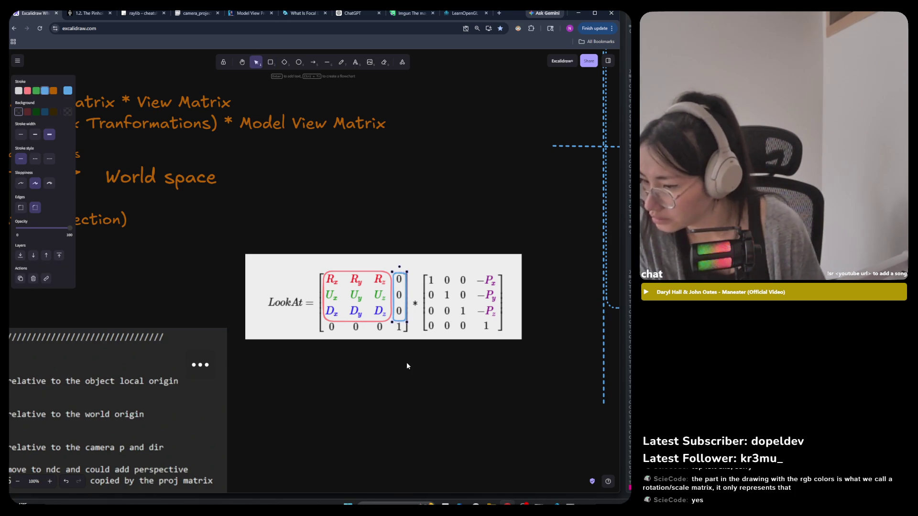
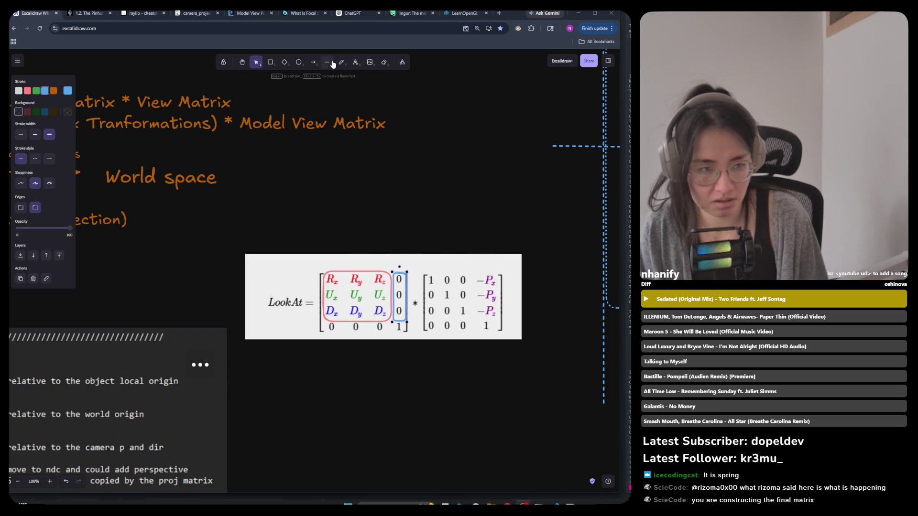
Step: Add a 'translation' text label above the right matrix of the LookAt image
key("t")
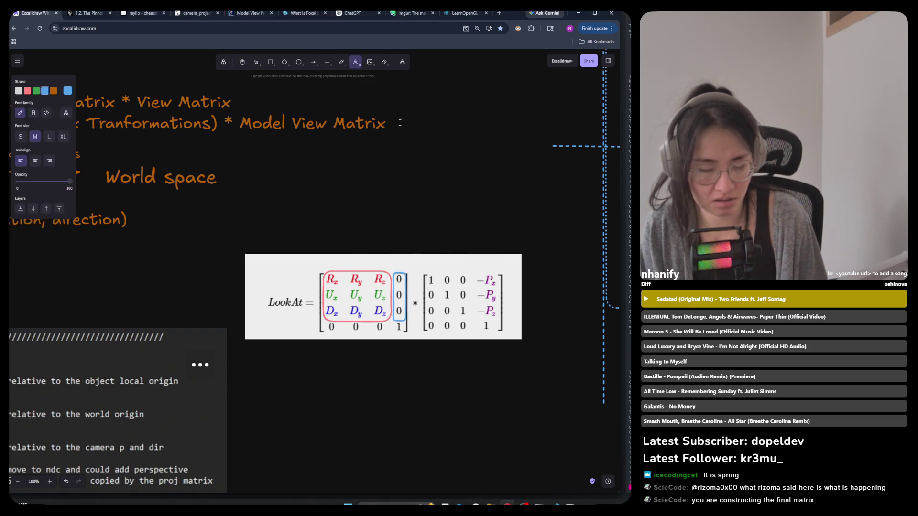
left_click(433, 242)
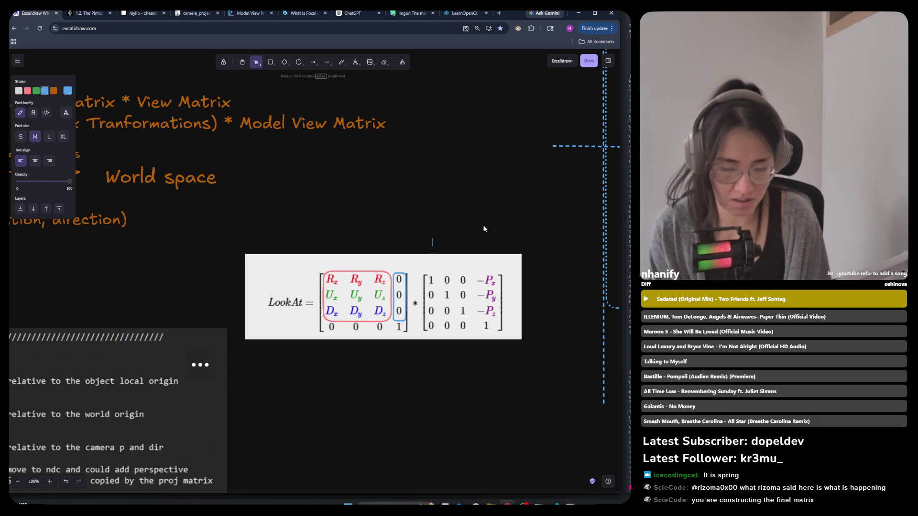
type("tar")
key("BackSpace")
key("BackSpace")
type("ranslation")
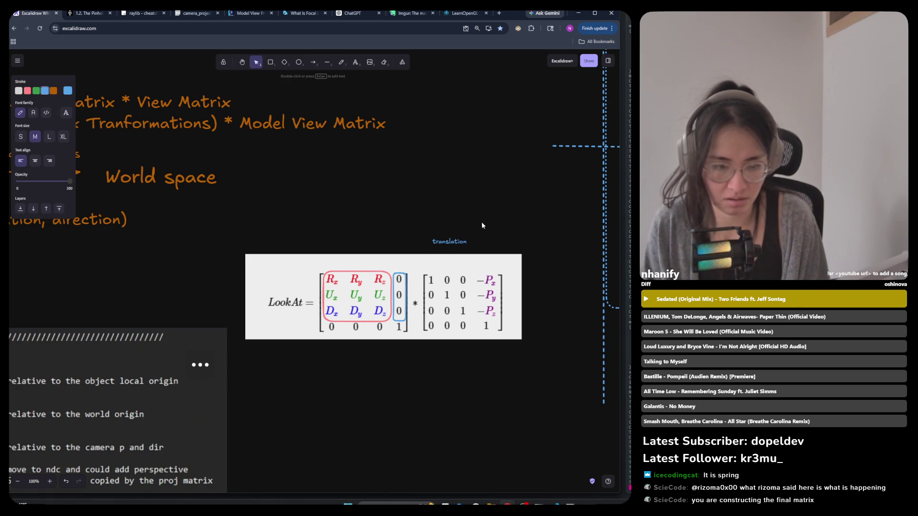
key("Escape")
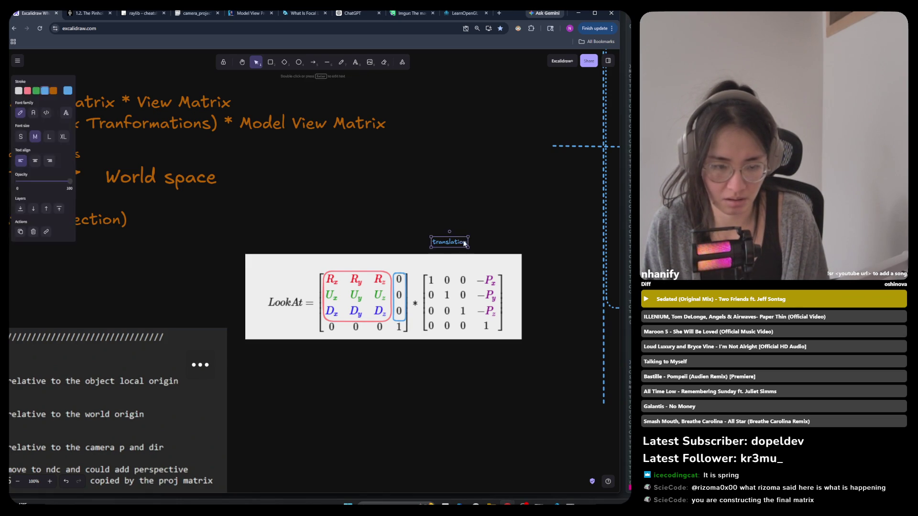
Step: Enlarge the label, then retype a copy over the left matrix as 'rotation'
mouse_move(467, 237)
left_mouse_down()
mouse_move(515, 225)
mouse_move(478, 258)
mouse_move(359, 260)
left_mouse_up()
double_click(359, 260)
type("r")
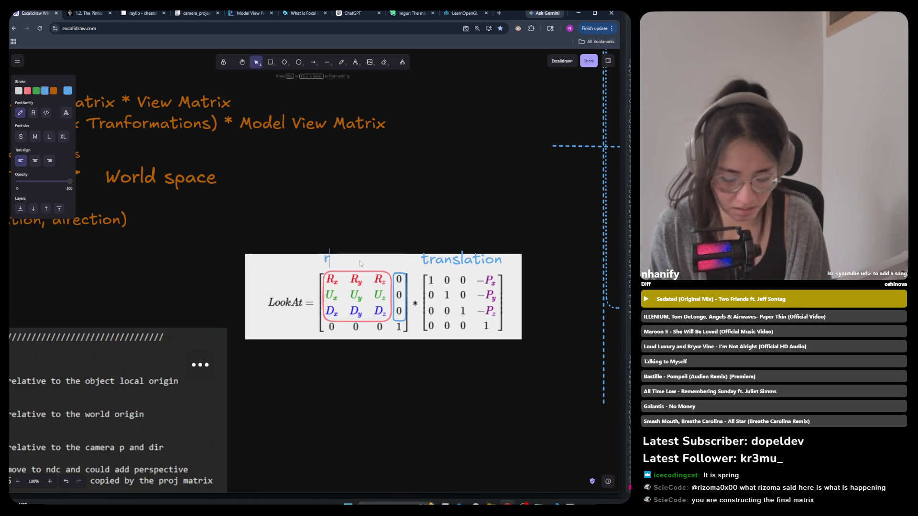
type("otation")
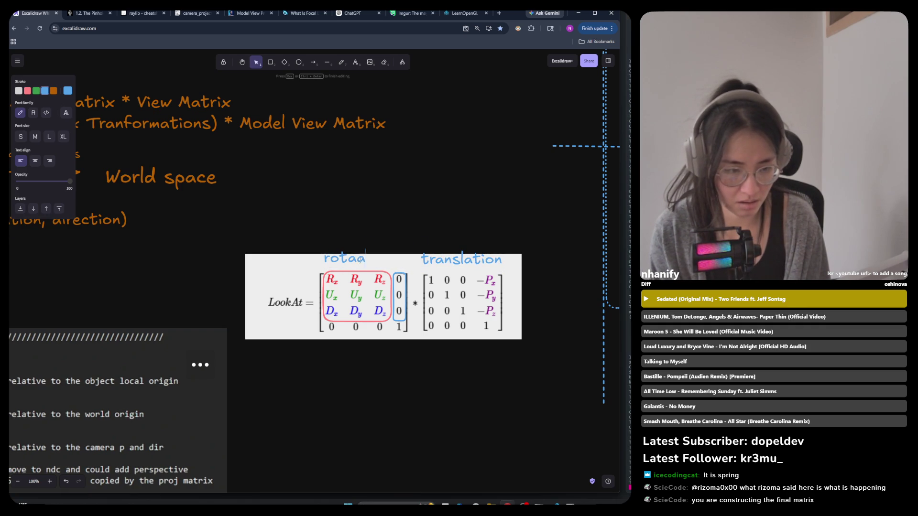
Step: Finish the blue 'rotation' label above the left matrix by clicking empty canvas
left_click(436, 396)
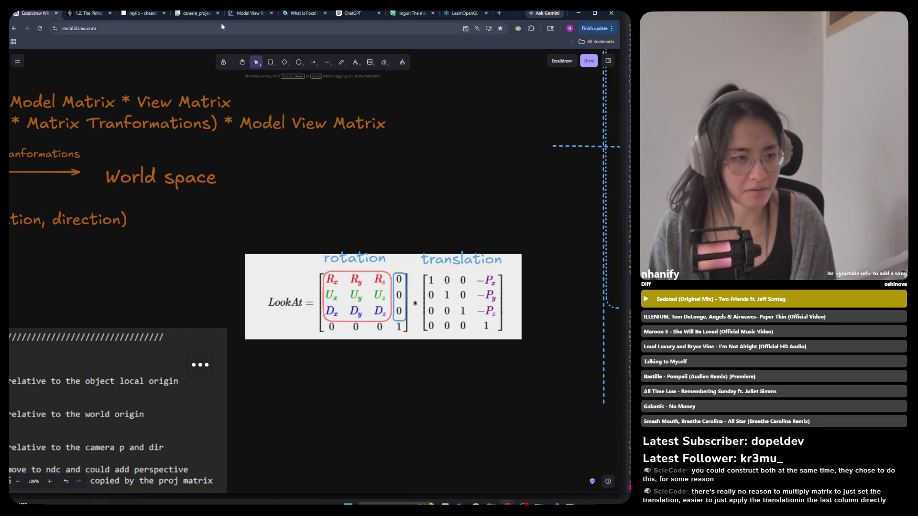
Step: Show the LearnOpenGL Camera page scrolled back to its top
left_click(91, 13)
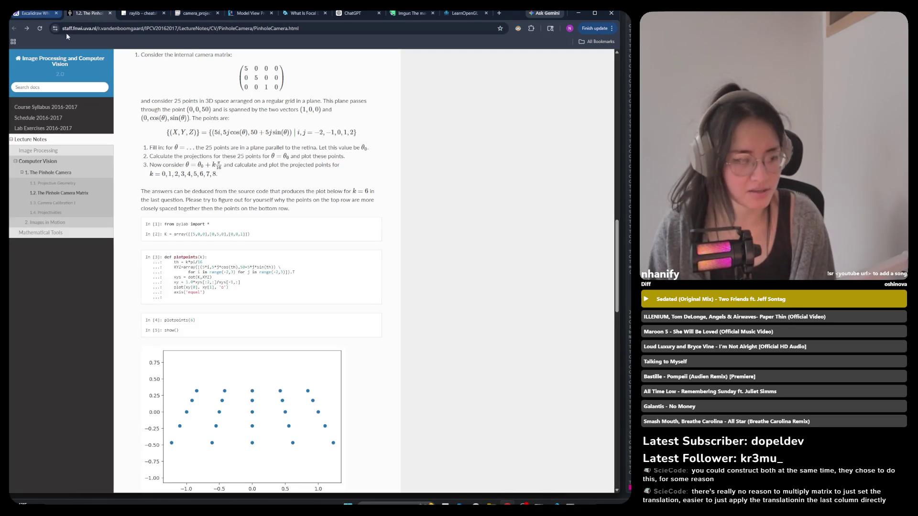
left_click(25, 14)
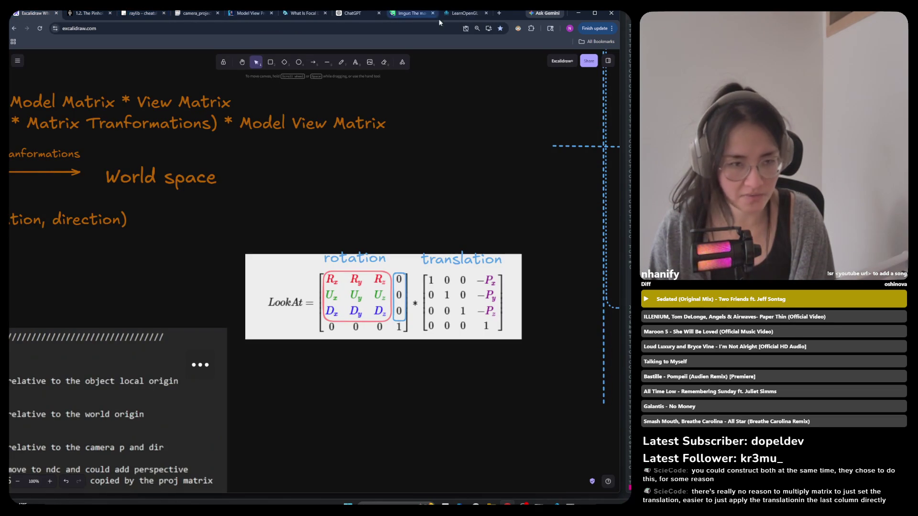
left_click(462, 13)
scroll(393, 306, "up", 4)
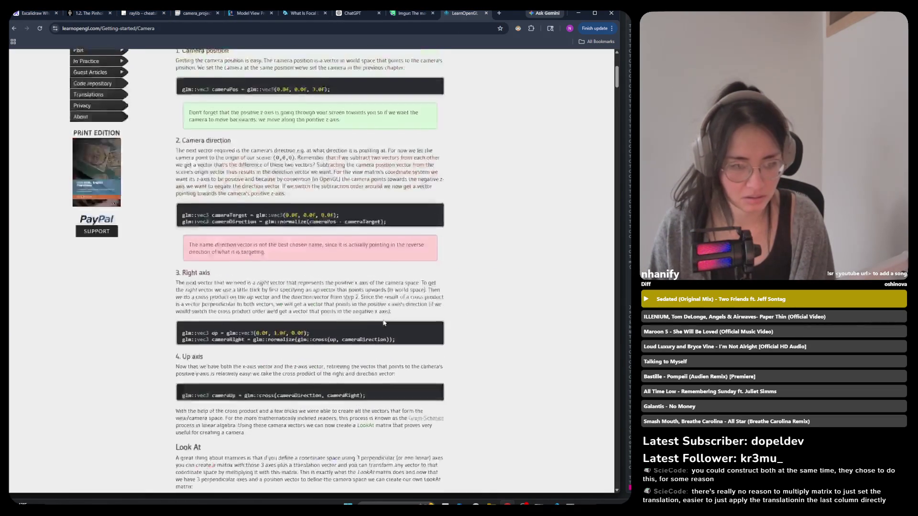
scroll(385, 316, "down", 7)
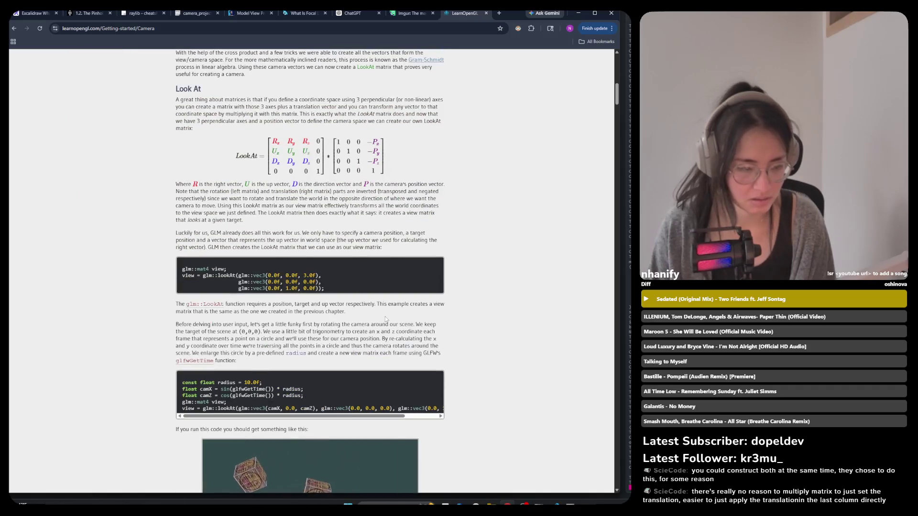
scroll(385, 316, "up", 15)
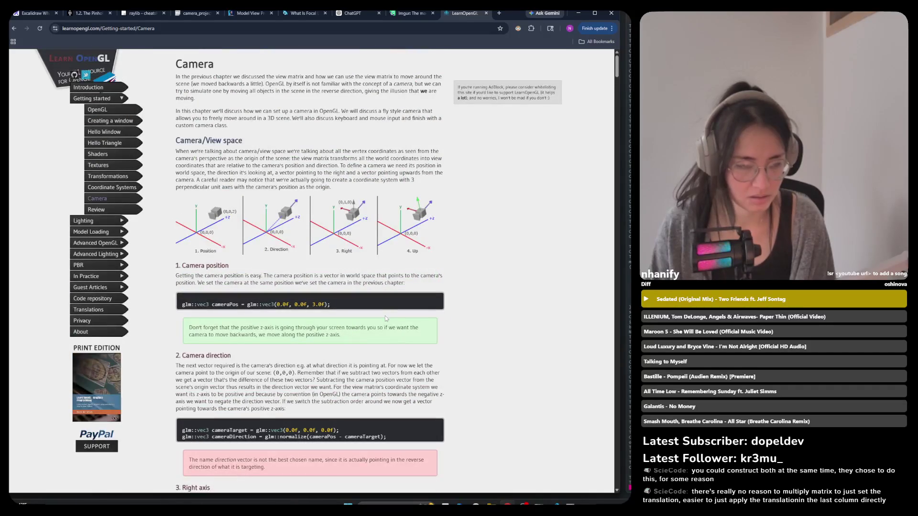
Step: Launch Snipping Tool through a 'snip' system search
key("super")
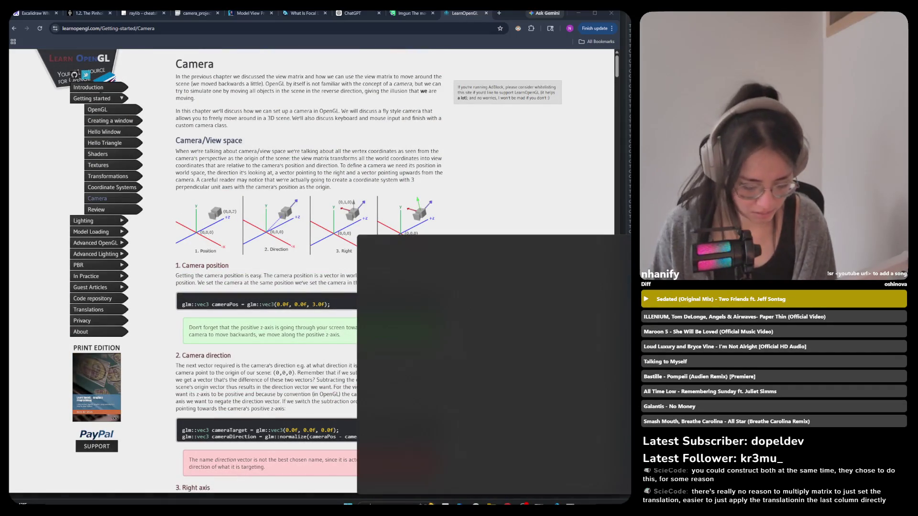
type("snip")
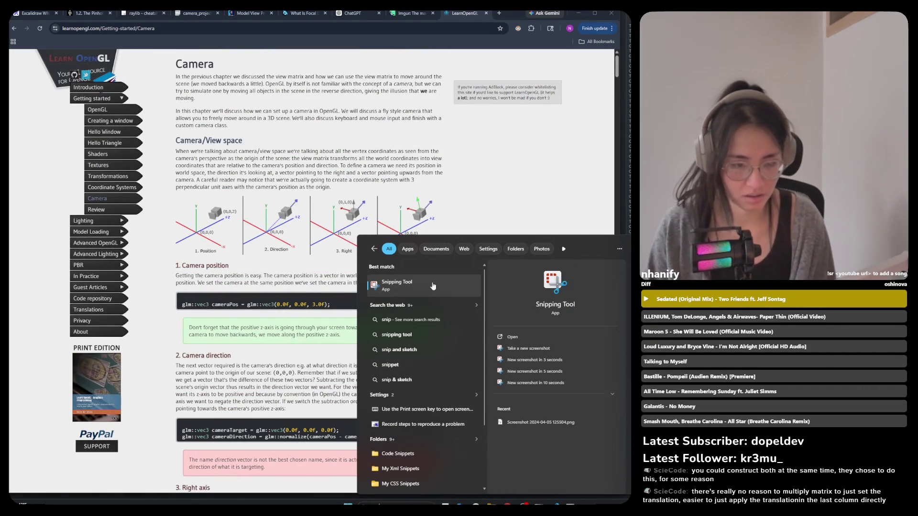
key("Return")
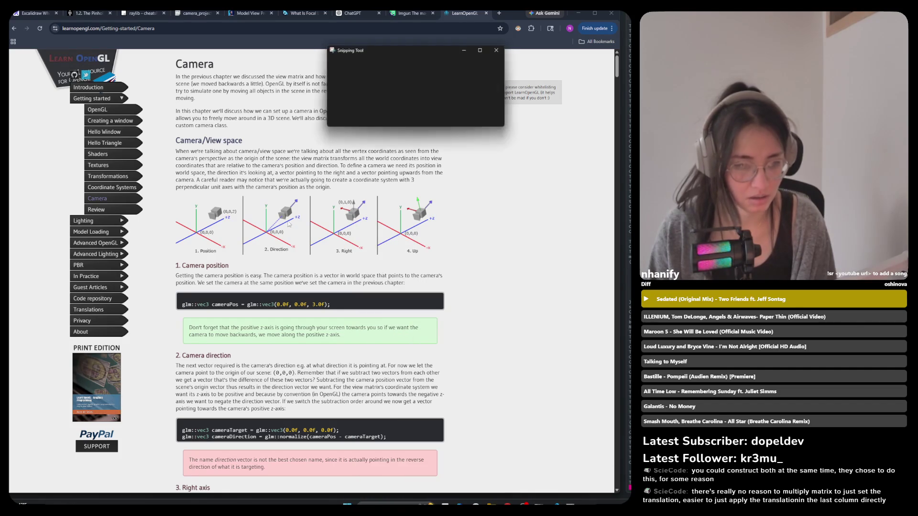